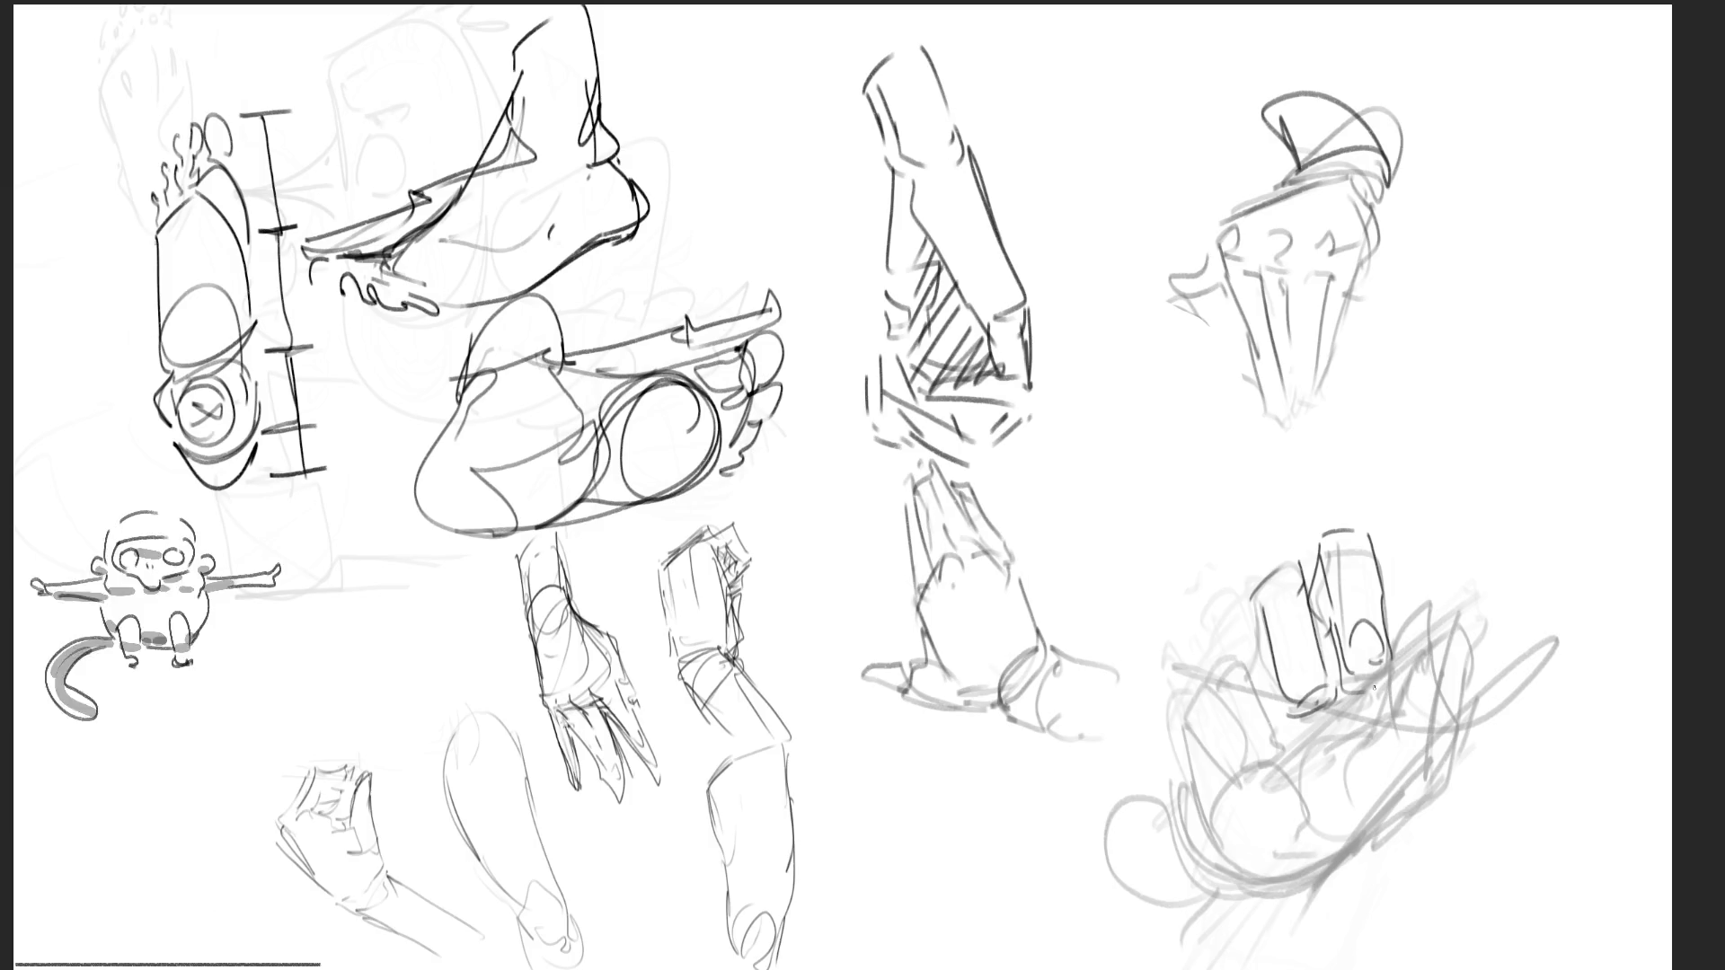
Sketch loose strokes and an oval over the right hand drawing
mouse_move(1241, 656)
left_mouse_down()
mouse_move(1257, 688)
mouse_move(1233, 675)
mouse_move(1244, 755)
mouse_move(1294, 779)
left_mouse_up()
left_click_drag(1203, 723, 1289, 790)
mouse_move(1195, 693)
left_mouse_down()
mouse_move(1166, 730)
mouse_move(1254, 783)
left_mouse_up()
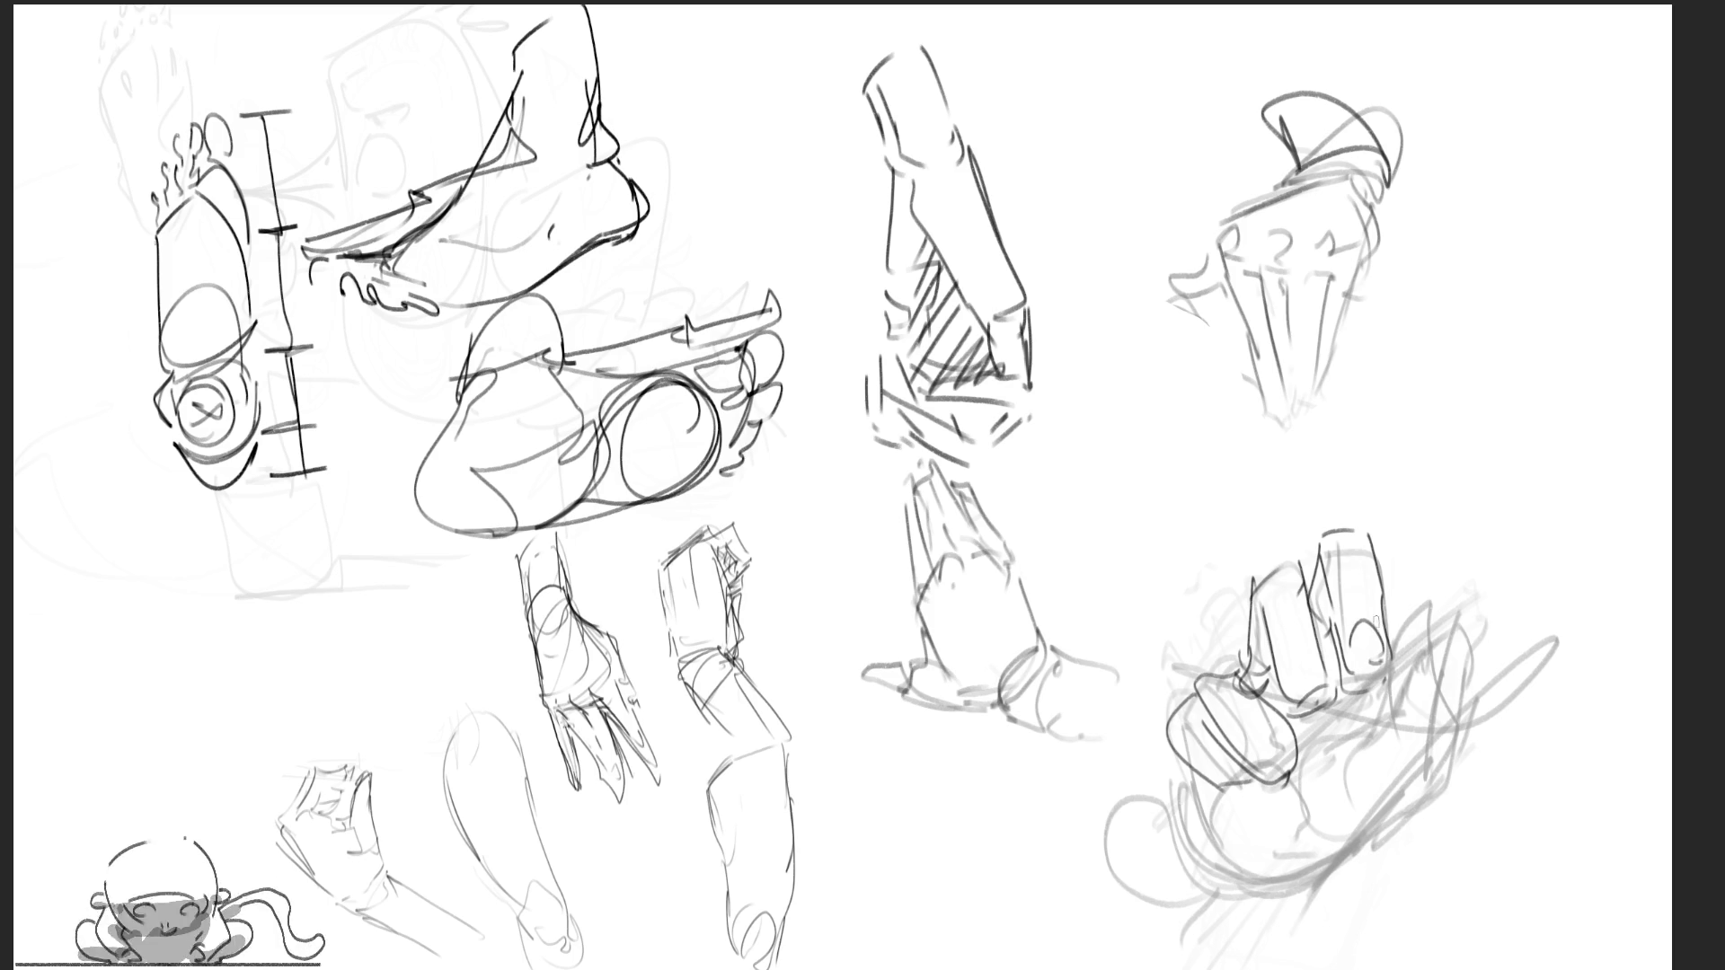
Hatch long dark diagonals across the fist, undoing and redrawing unwanted strokes with Ctrl+Z
mouse_move(1387, 656)
left_mouse_down()
mouse_move(1302, 729)
mouse_move(1556, 557)
left_mouse_up()
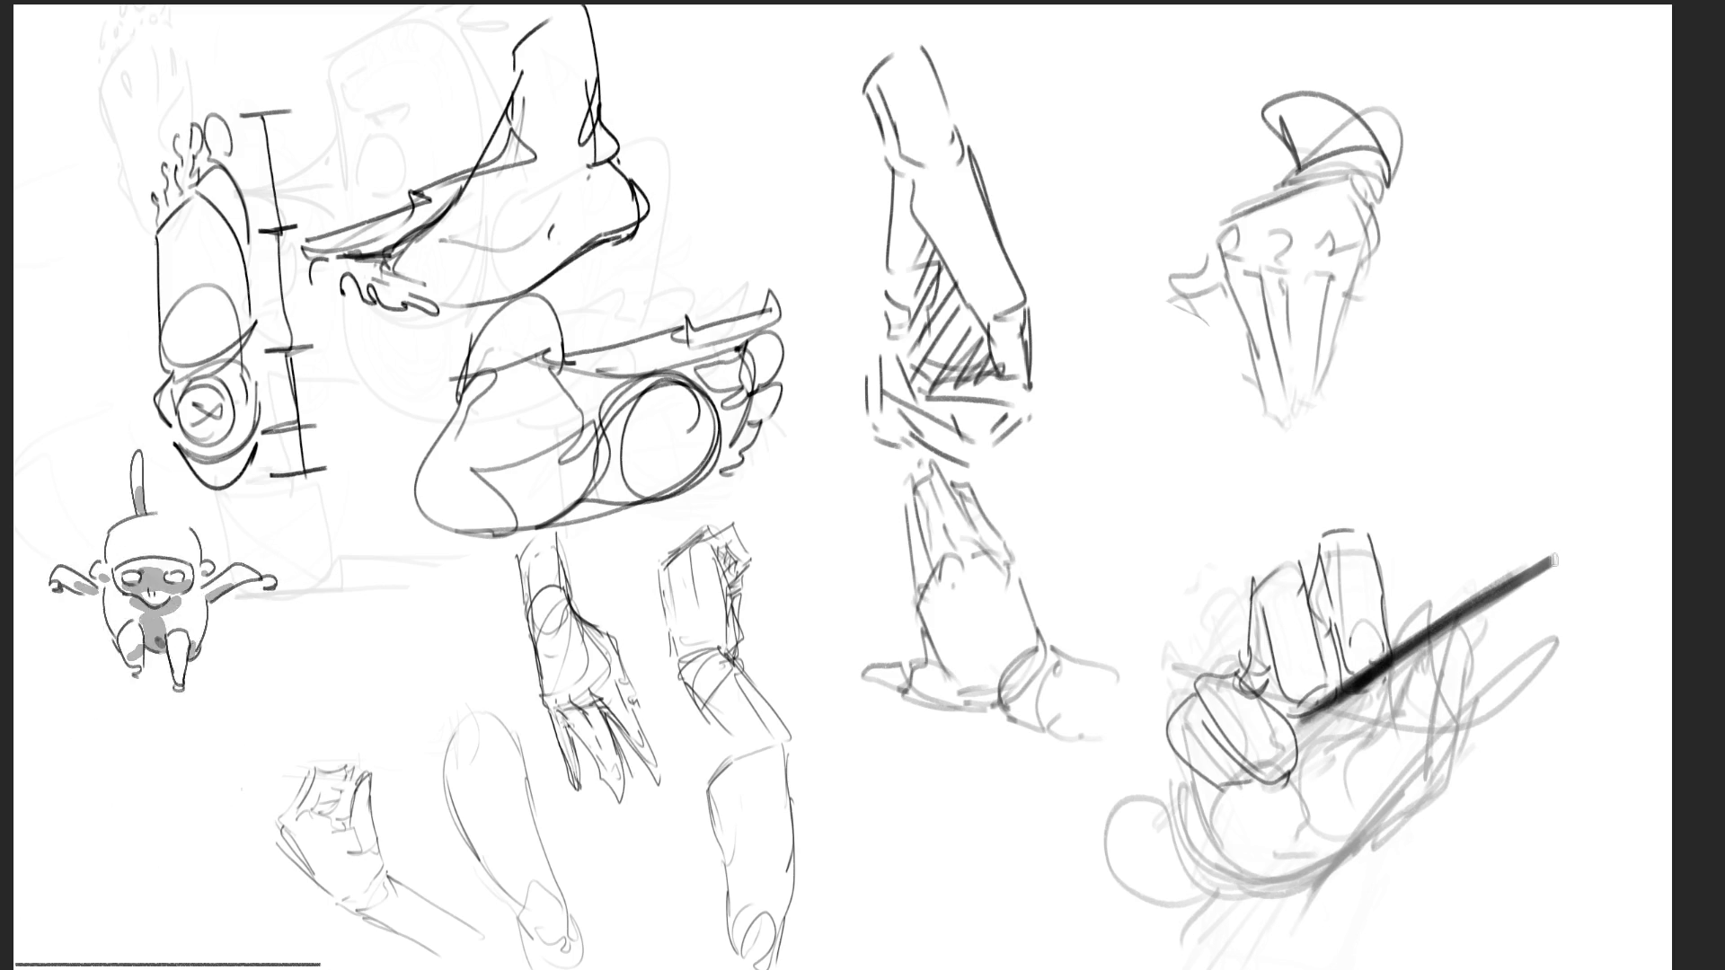
left_click_drag(1486, 607, 1451, 728)
mouse_move(1421, 665)
left_mouse_down()
mouse_move(1285, 788)
mouse_move(1296, 804)
mouse_move(1371, 716)
left_mouse_up()
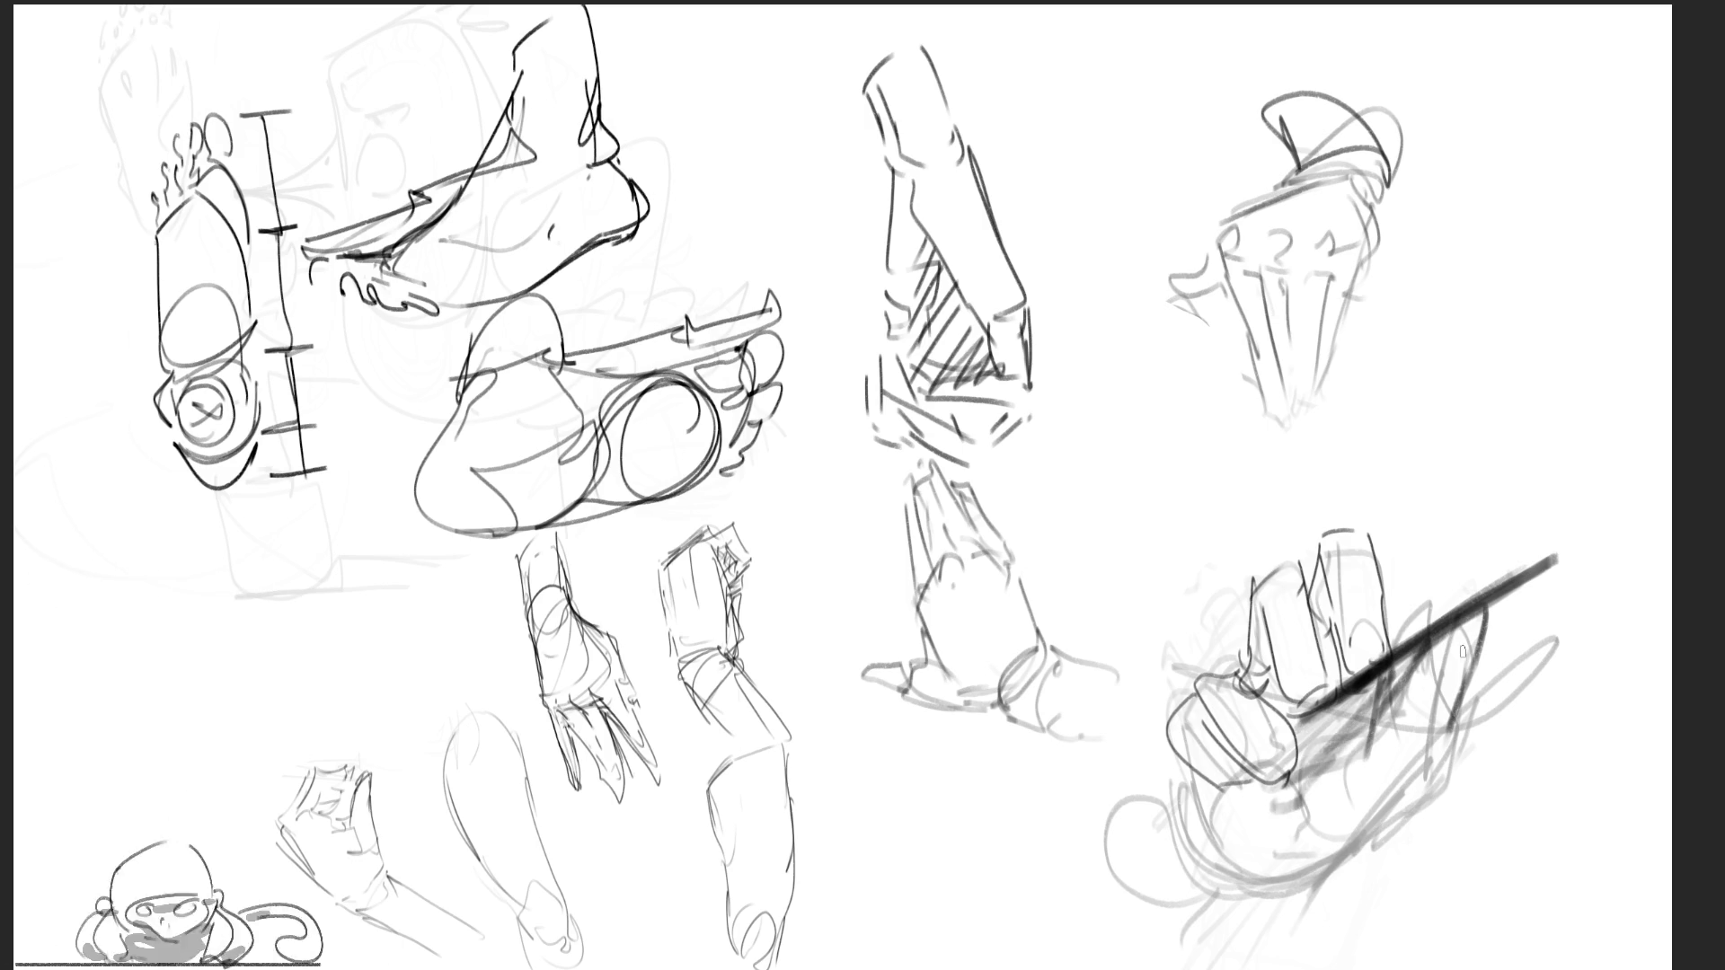
left_click_drag(1462, 618, 1424, 752)
key("ctrl+z")
key("ctrl+z")
key("ctrl+z")
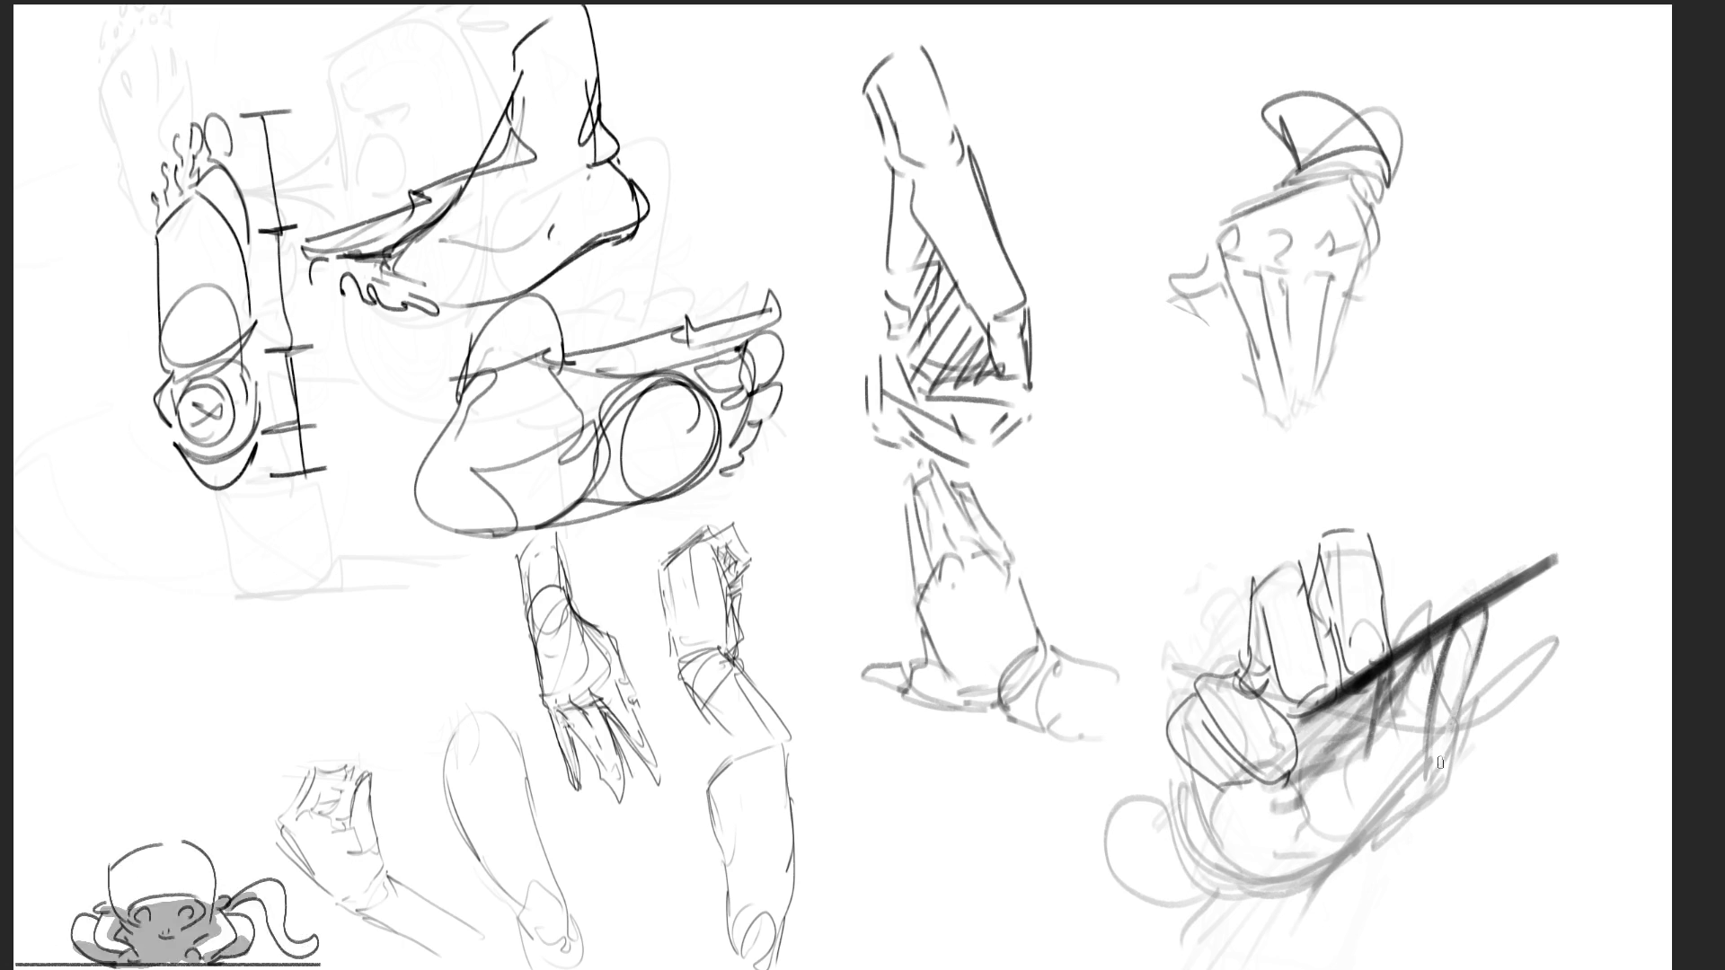
left_click_drag(1464, 629, 1403, 765)
key("ctrl+z")
mouse_move(1464, 625)
left_mouse_down()
mouse_move(1392, 766)
mouse_move(1425, 733)
left_mouse_up()
left_click_drag(1428, 726, 1403, 781)
key("ctrl+z")
key("ctrl+z")
Add hatching down the lower fist and along its lower-left edge
mouse_move(1400, 692)
left_mouse_down()
mouse_move(1327, 732)
mouse_move(1327, 828)
left_mouse_up()
left_click_drag(1421, 749, 1373, 791)
left_click_drag(1354, 800, 1253, 876)
mouse_move(1231, 785)
left_mouse_down()
mouse_move(1186, 856)
mouse_move(1249, 881)
left_mouse_up()
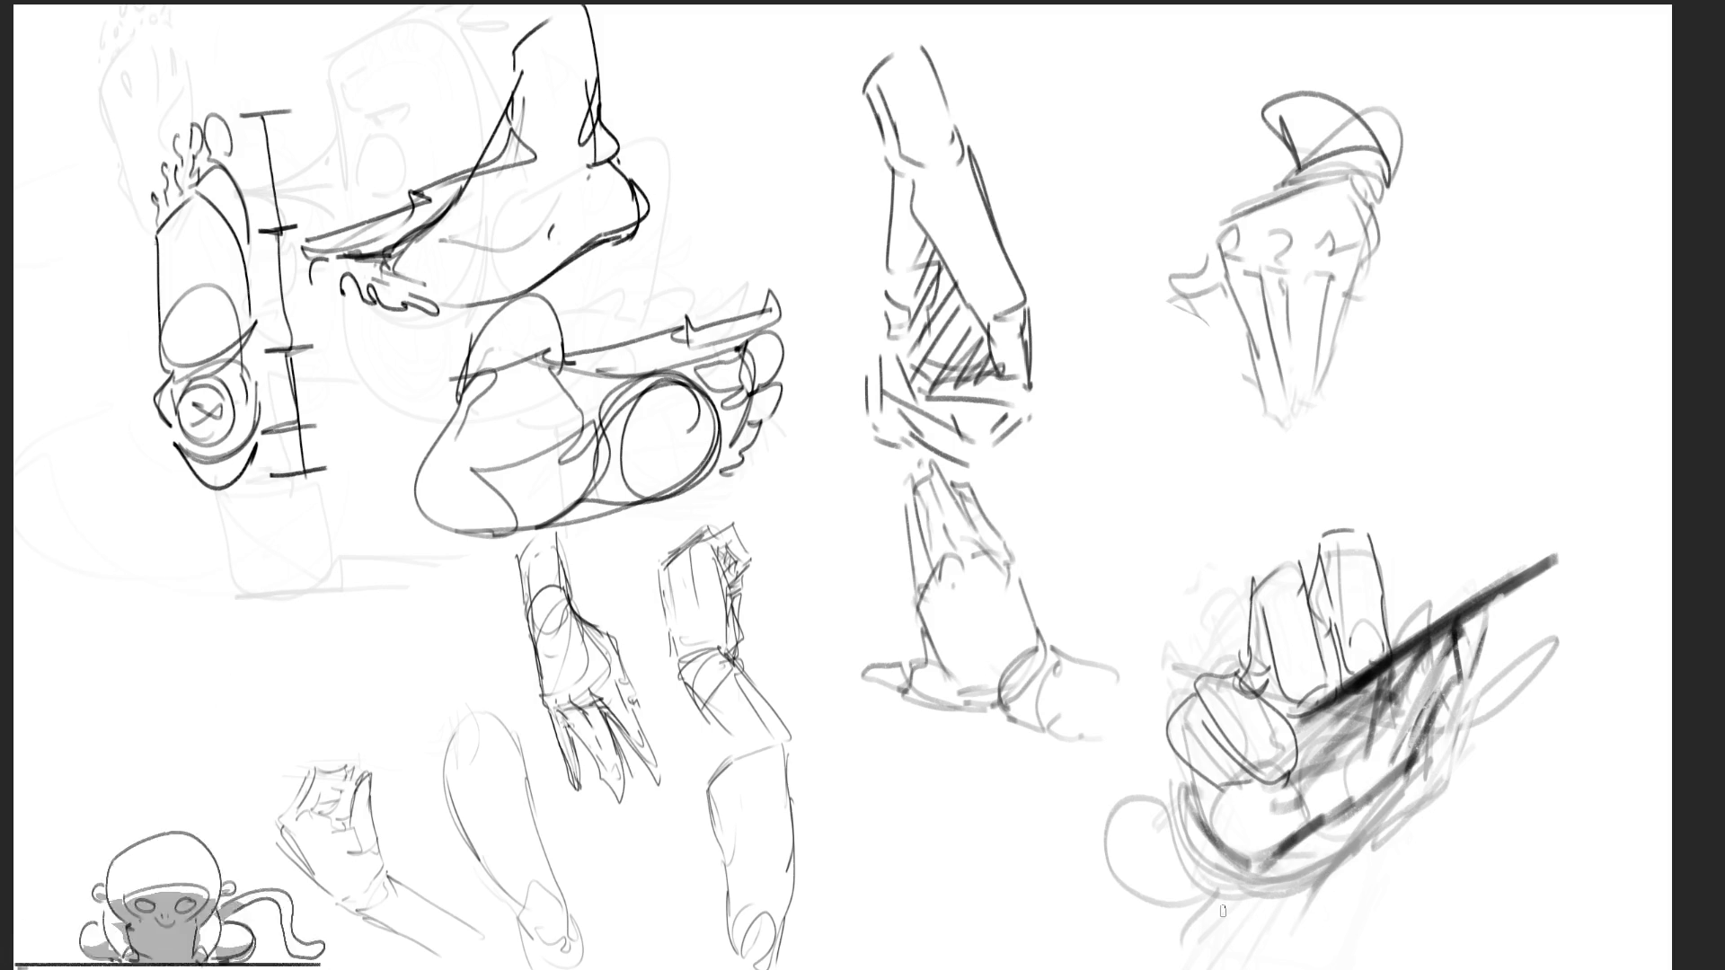
Letter 'BR' and then a final 'B' in large dark strokes above the fist sketch
left_click_drag(1084, 457, 1132, 572)
mouse_move(1078, 422)
left_mouse_down()
mouse_move(1189, 506)
mouse_move(1113, 575)
left_mouse_up()
mouse_move(1244, 494)
left_mouse_down()
mouse_move(1194, 422)
mouse_move(1406, 440)
mouse_move(1442, 505)
left_mouse_up()
mouse_move(1390, 409)
left_mouse_down()
mouse_move(1433, 409)
mouse_move(1437, 472)
left_mouse_up()
left_click_drag(1438, 489, 1334, 521)
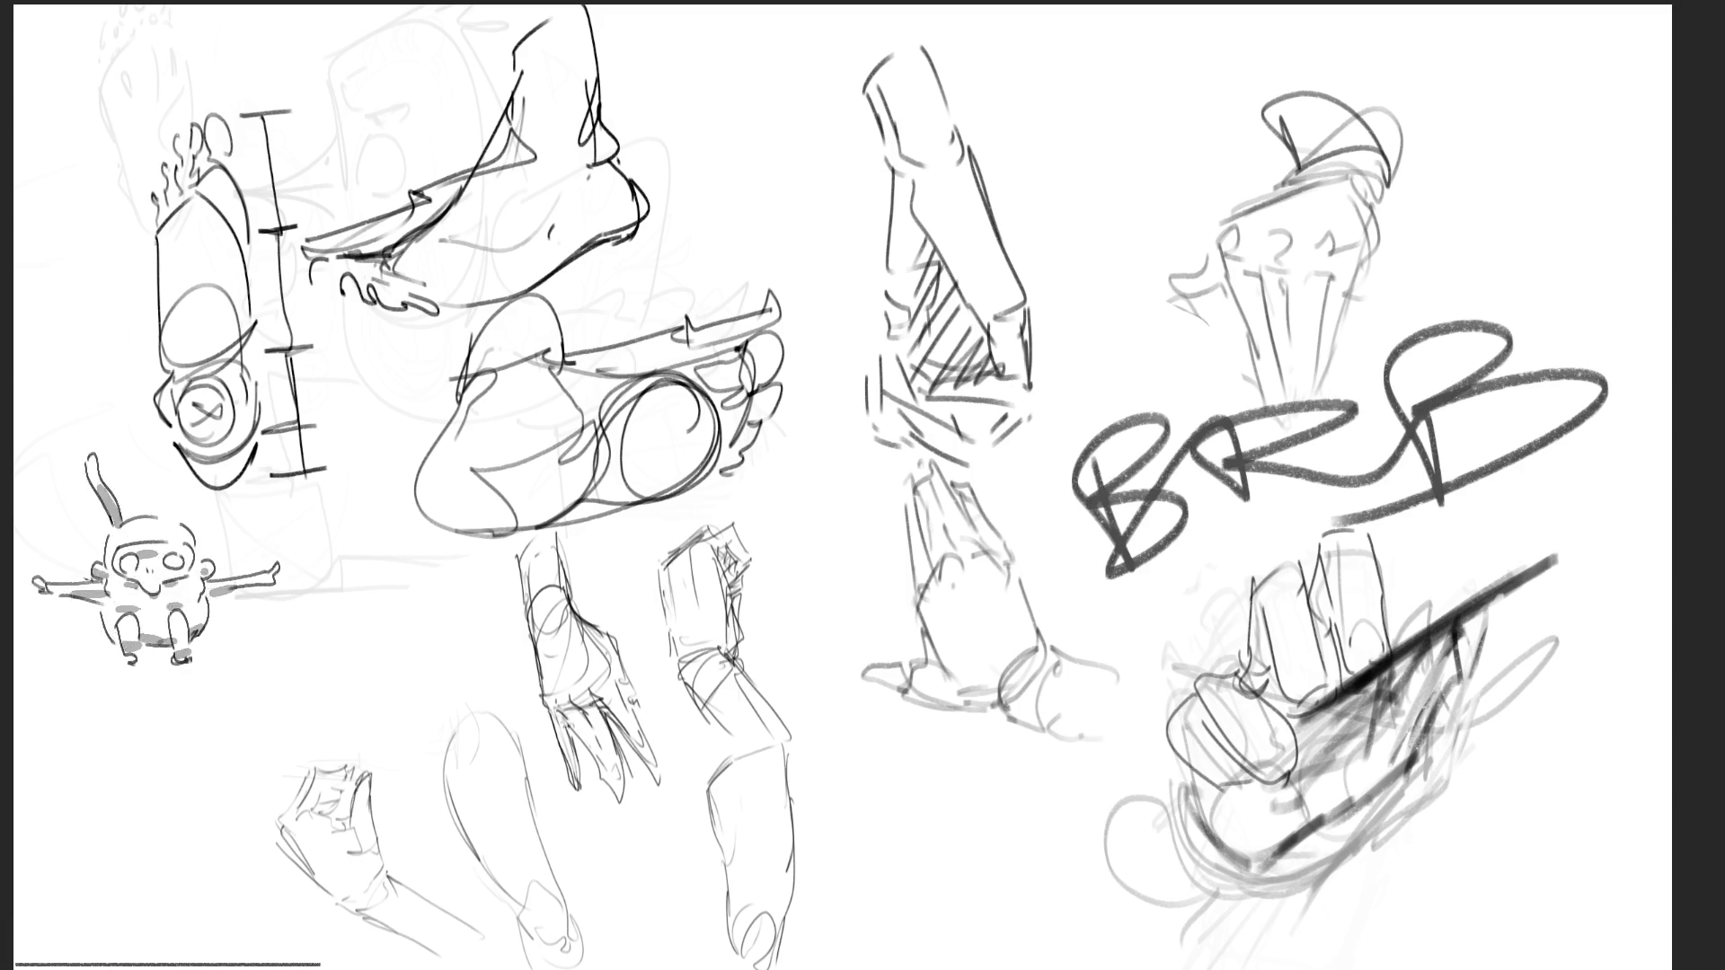
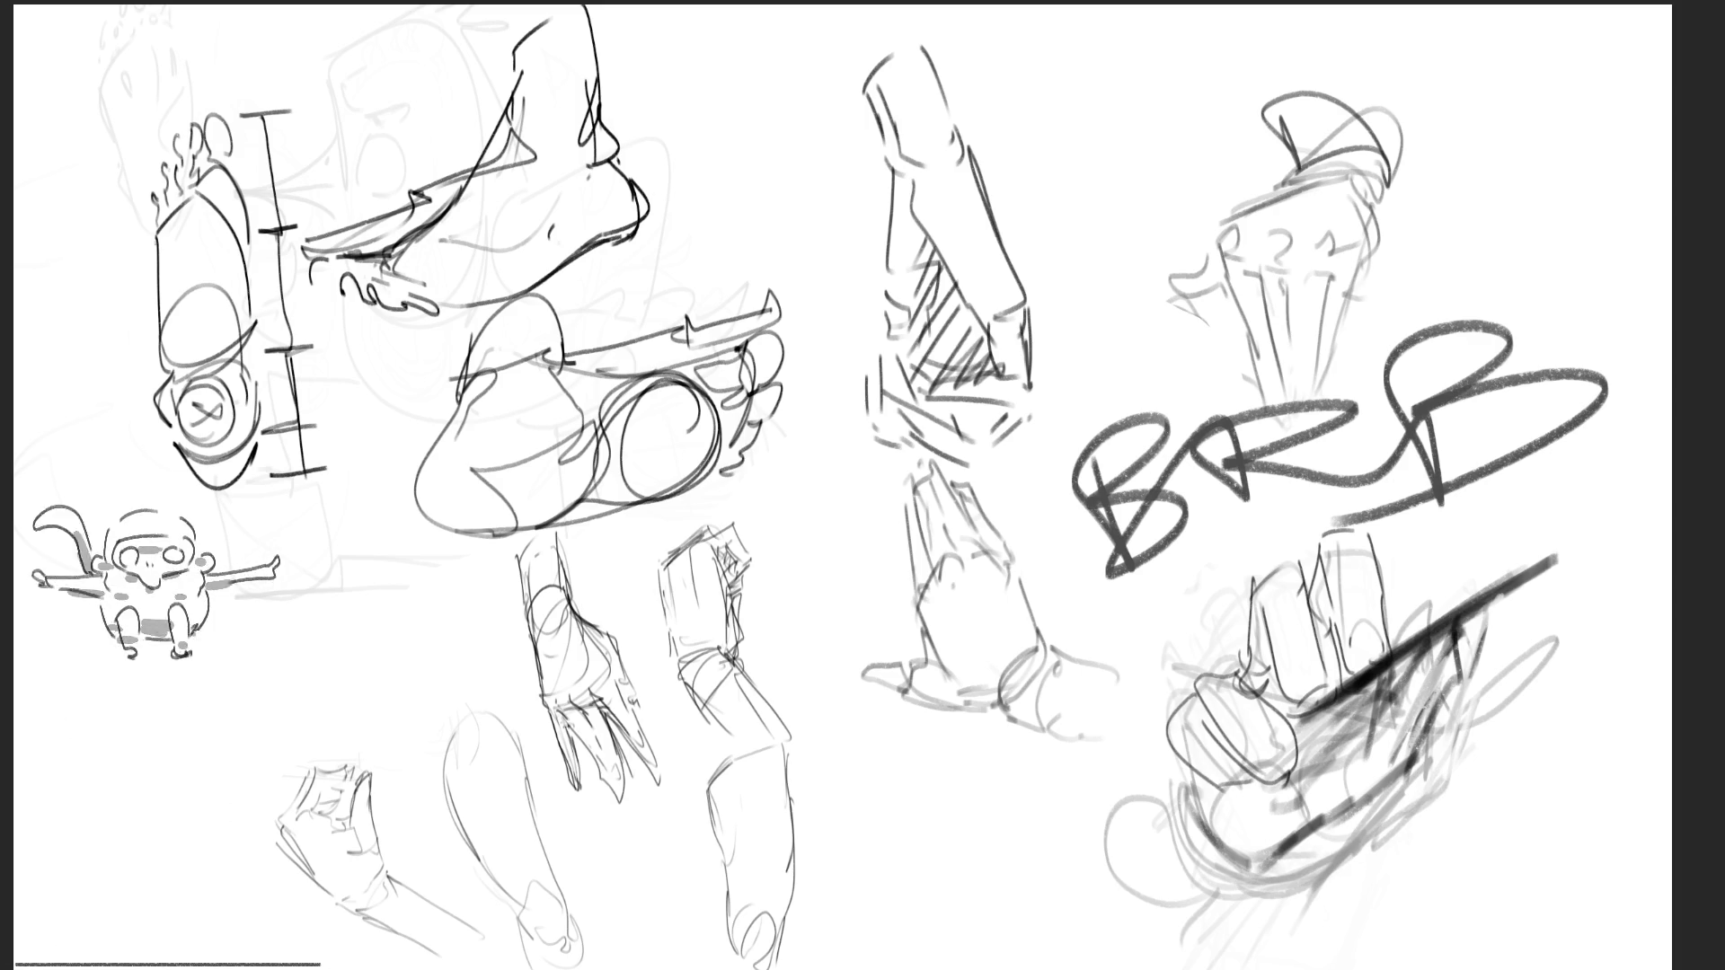
Undo the stray stroke and delete the BRB lettering
left_click_drag(1190, 341, 1162, 460)
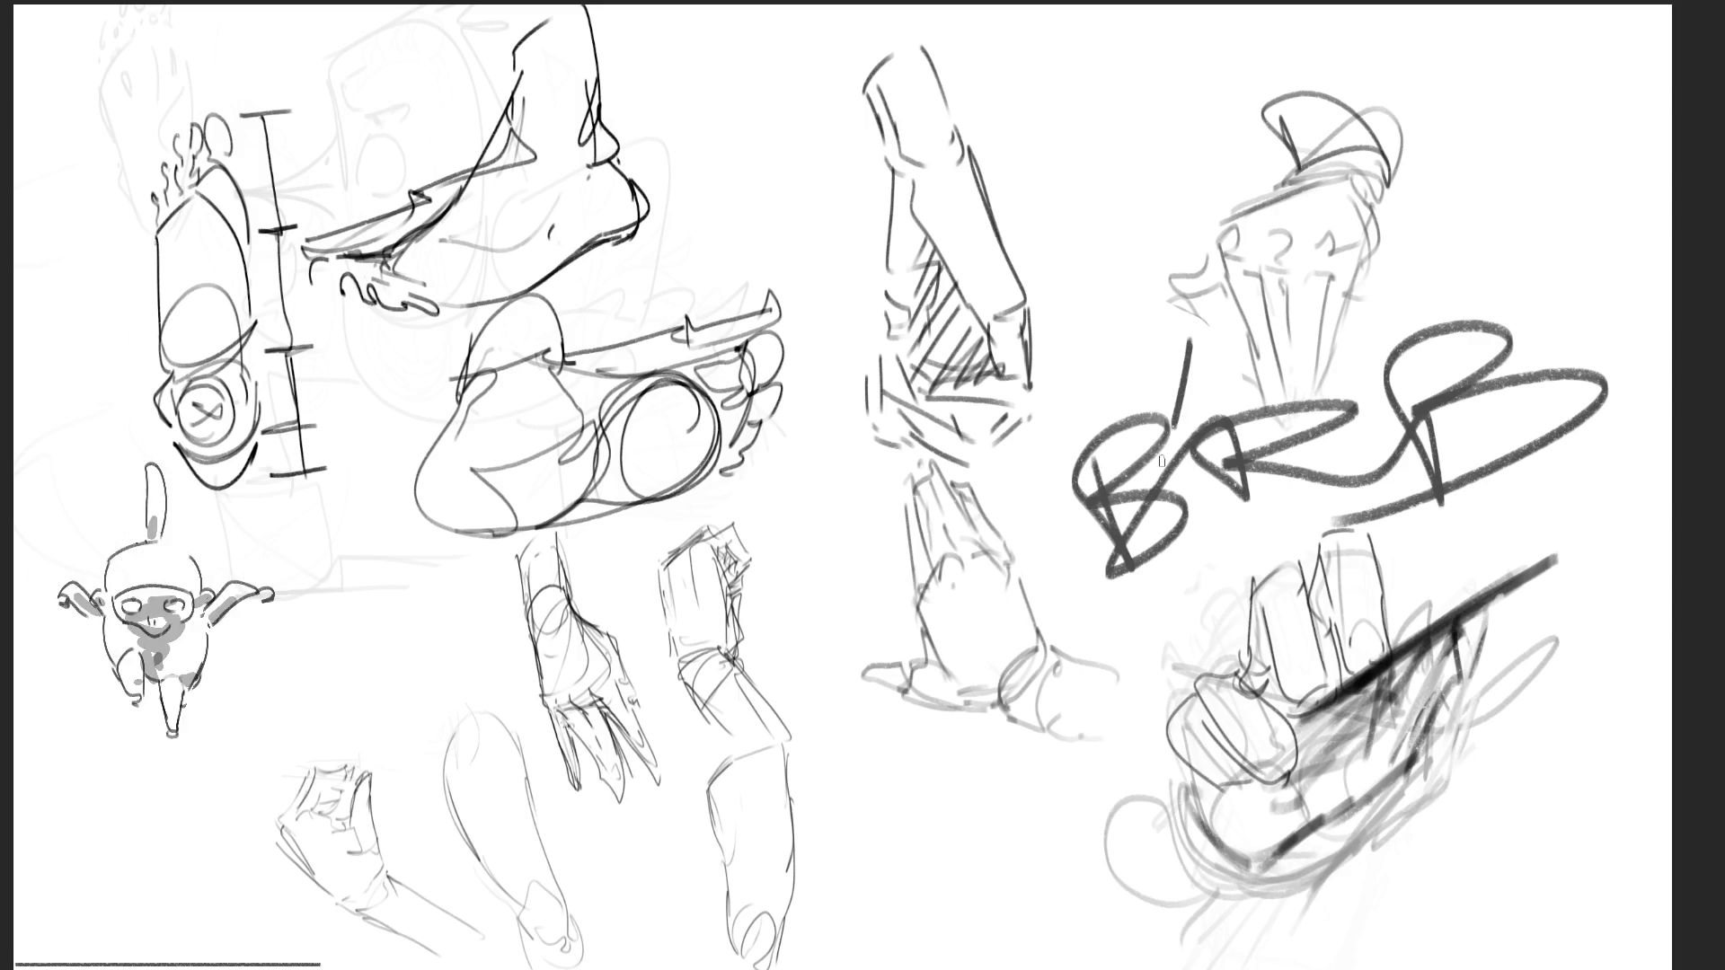
key("ctrl+z")
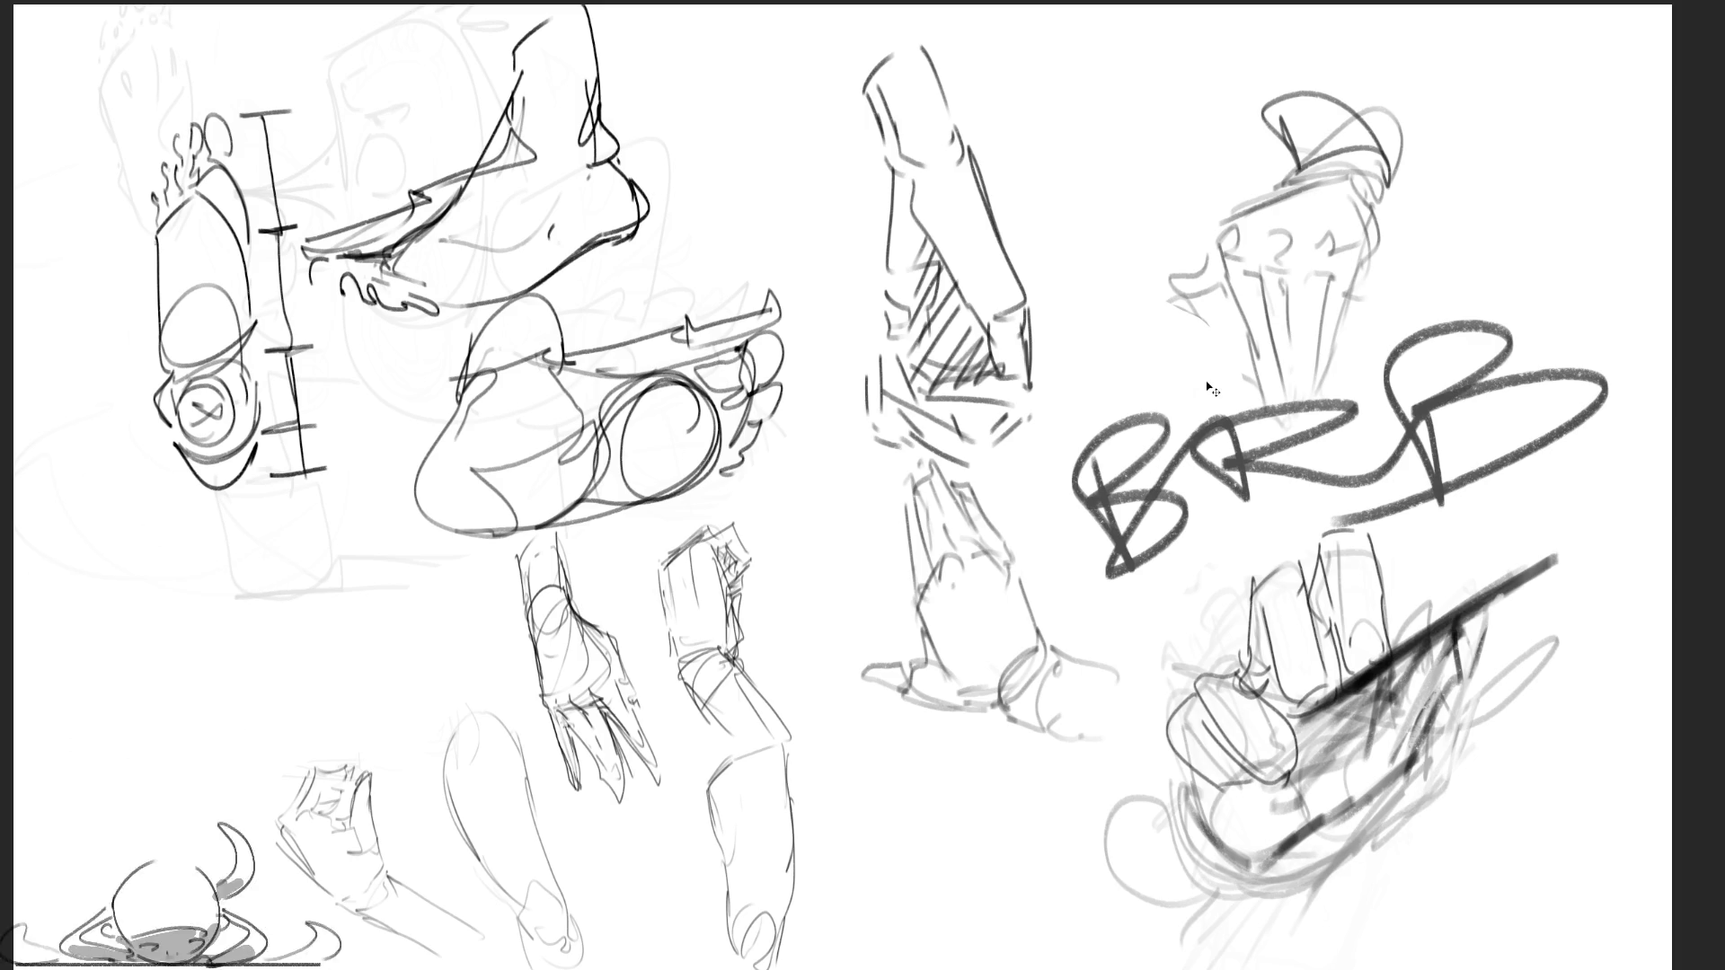
key("Delete")
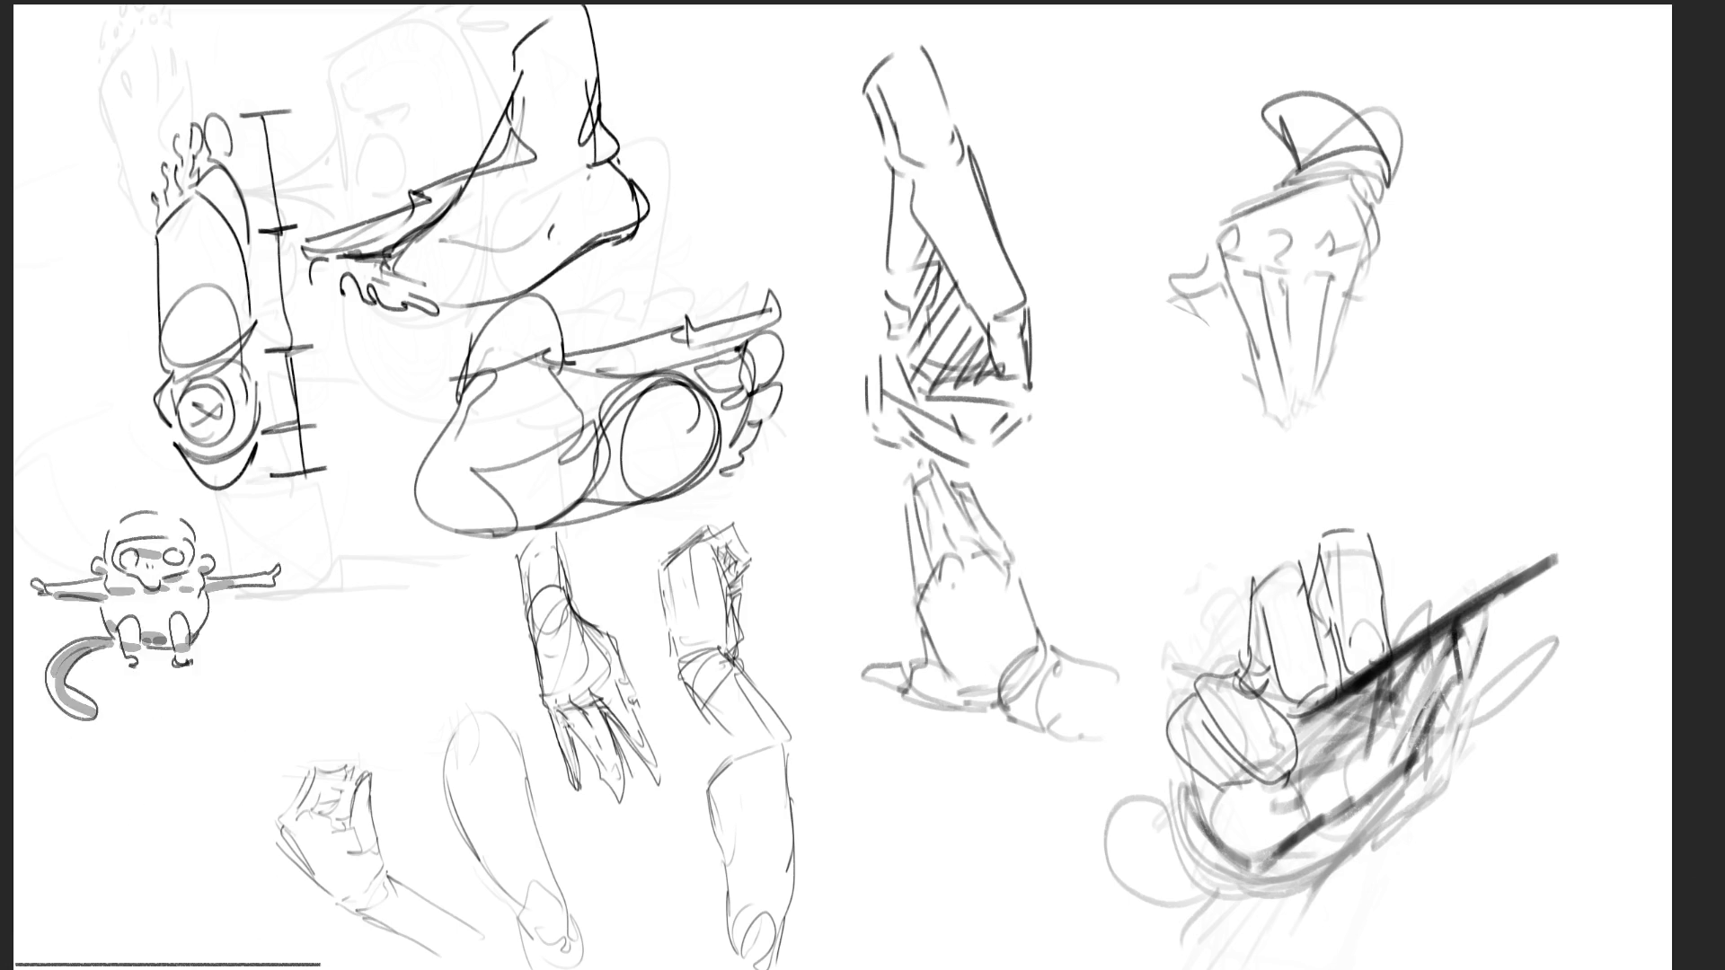
Toggle the sheets' visibility to flip through to the sheet with the figure over a basket
key("Delete")
key("ctrl+z")
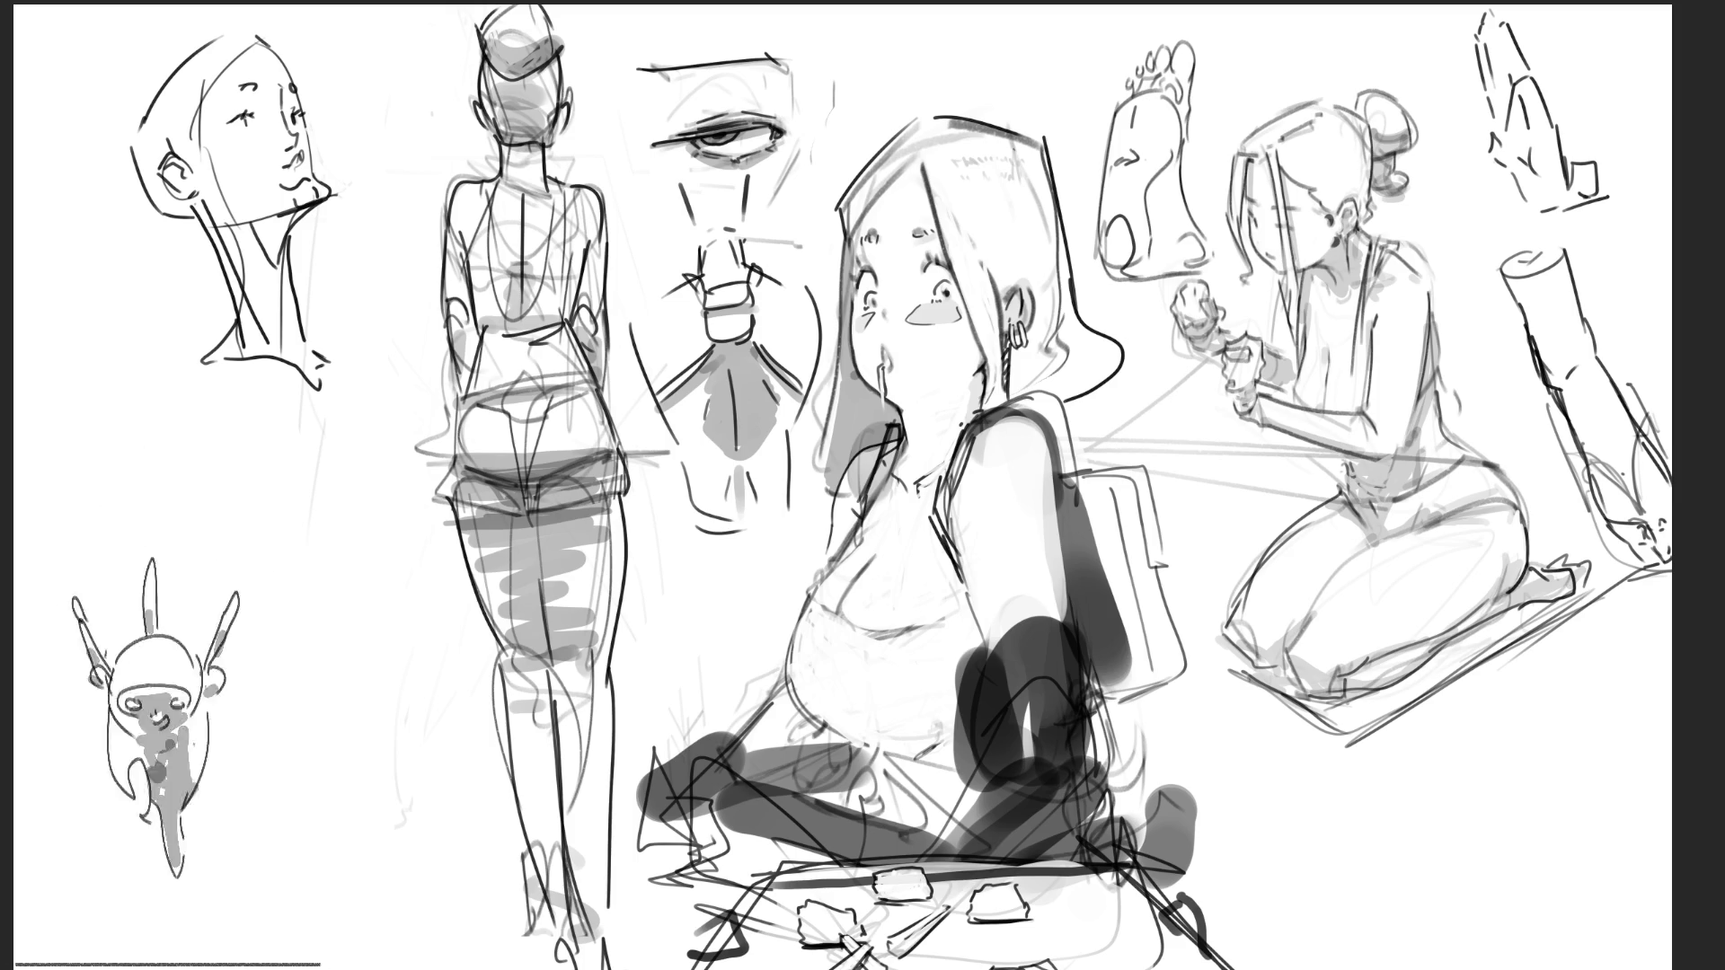
key("Delete")
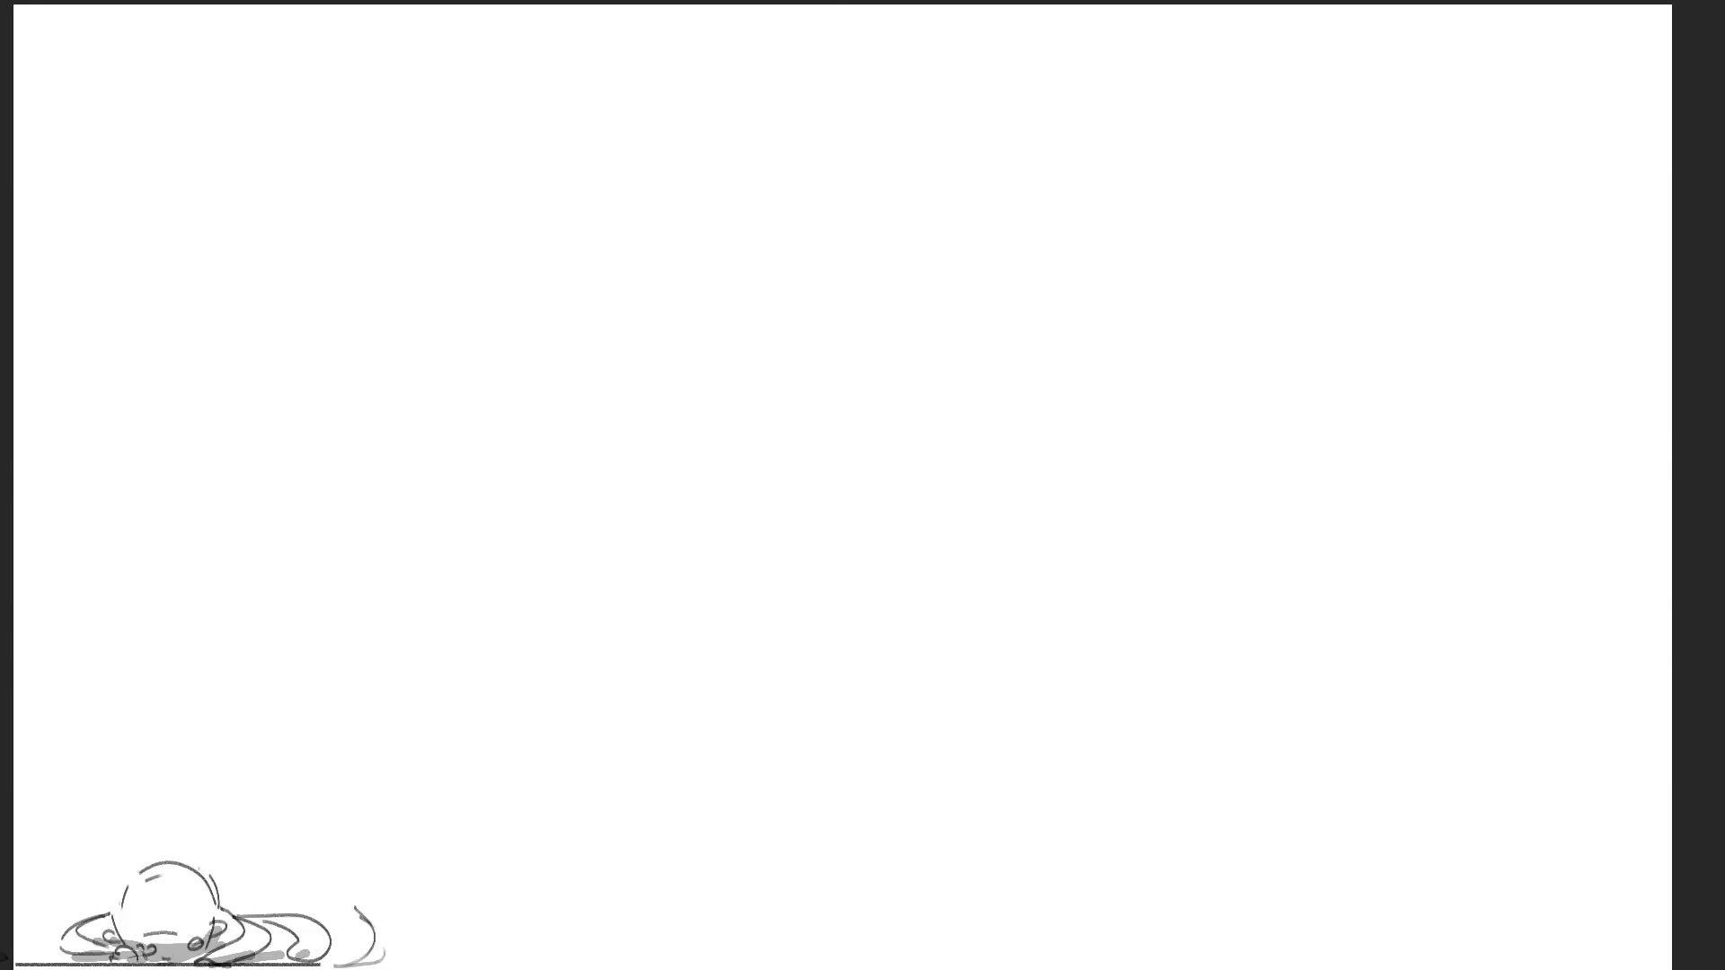
key("ctrl+z")
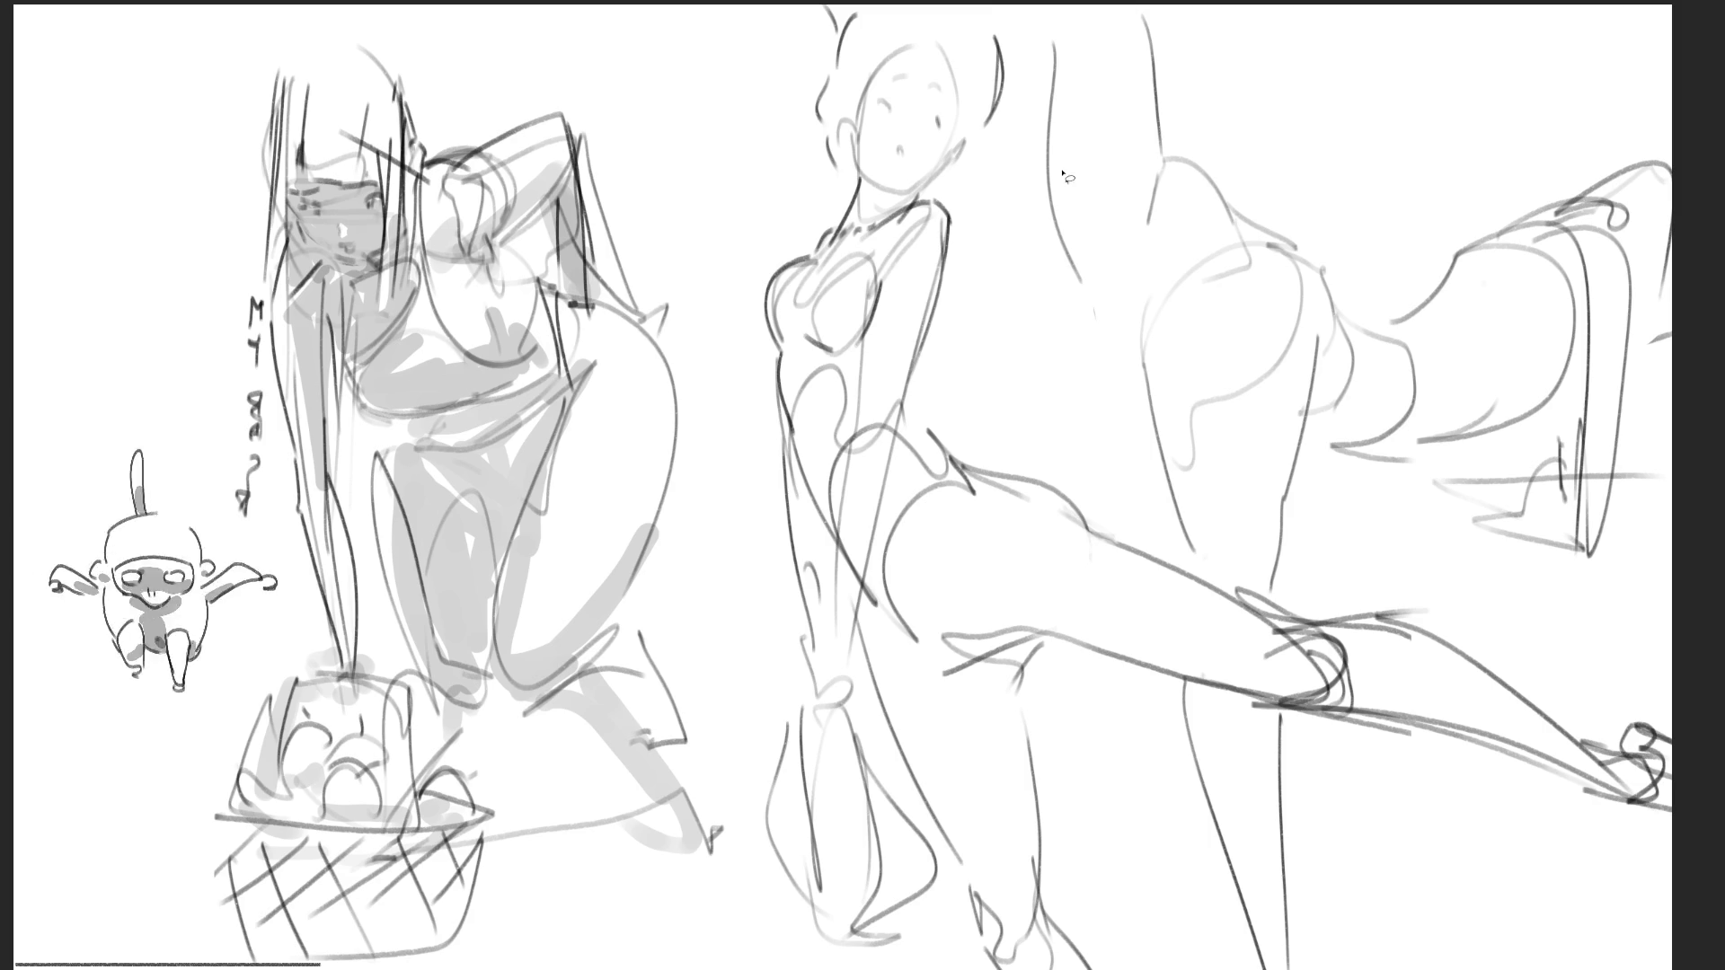
Lasso three shadow regions on the right figure and an area beside the standing figure
mouse_move(1052, 175)
left_mouse_down()
mouse_move(1147, 159)
mouse_move(1140, 353)
mouse_move(1194, 443)
mouse_move(1181, 521)
mouse_move(1137, 368)
mouse_move(1065, 221)
left_mouse_up()
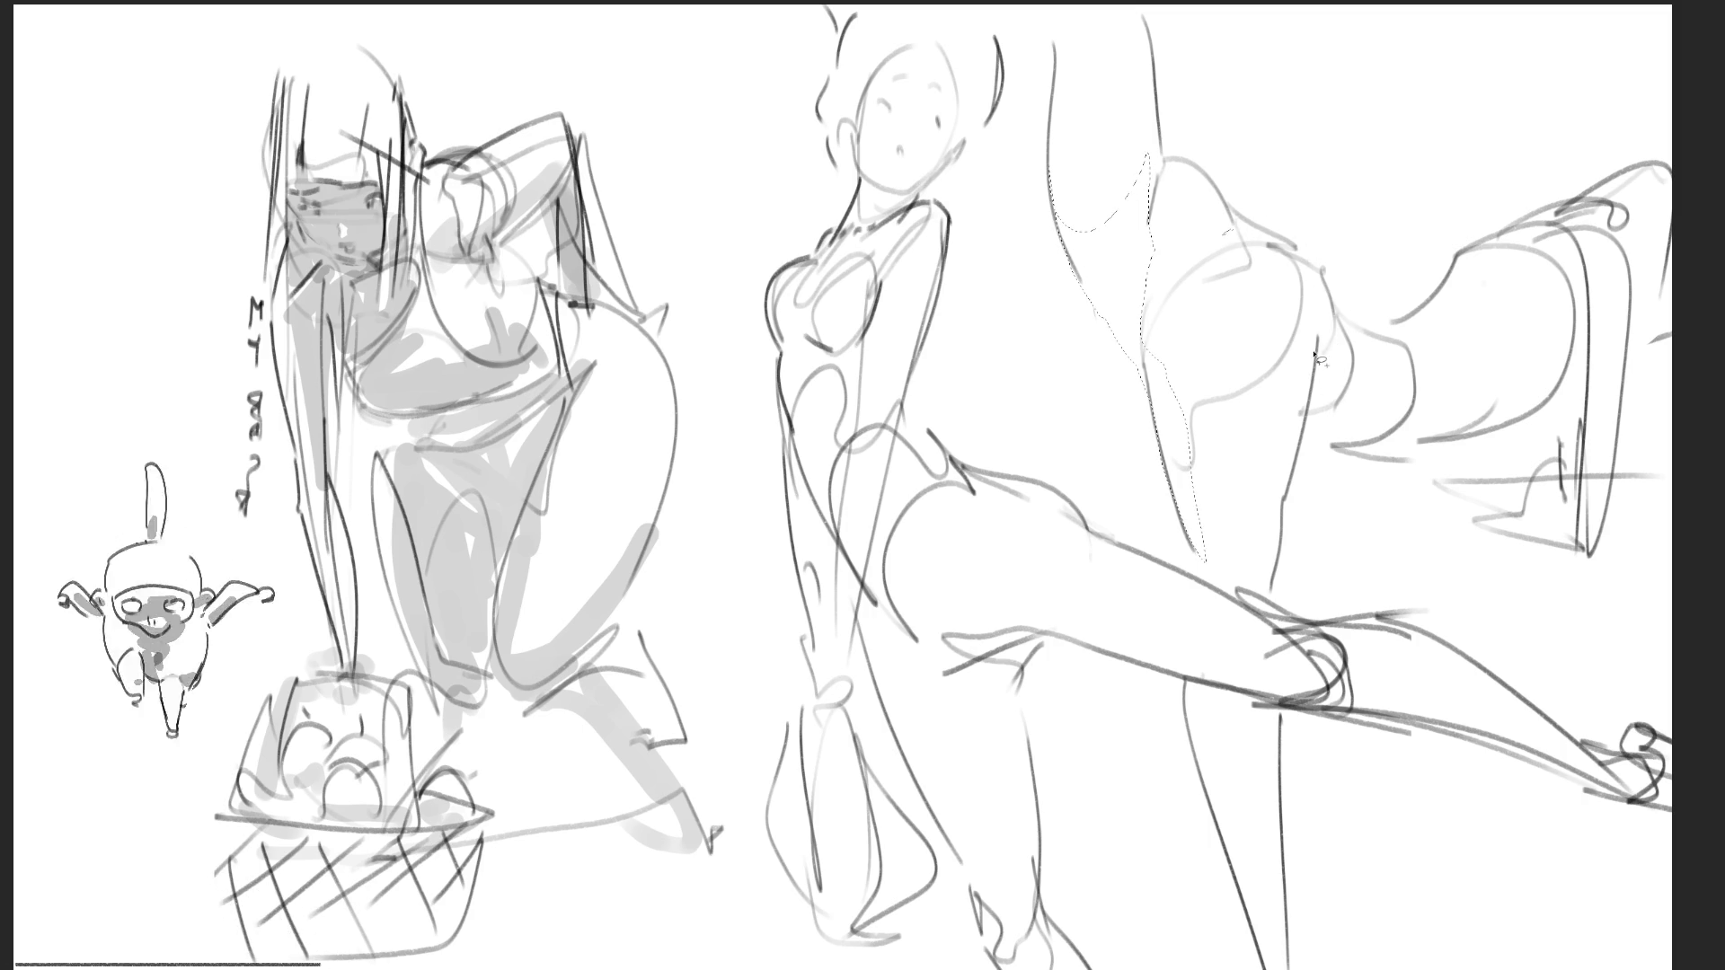
mouse_move(1322, 350)
left_mouse_down()
mouse_move(1343, 396)
mouse_move(1332, 432)
mouse_move(1399, 401)
mouse_move(1478, 442)
mouse_move(1401, 422)
mouse_move(1506, 409)
mouse_move(1533, 468)
mouse_move(1427, 478)
left_mouse_up()
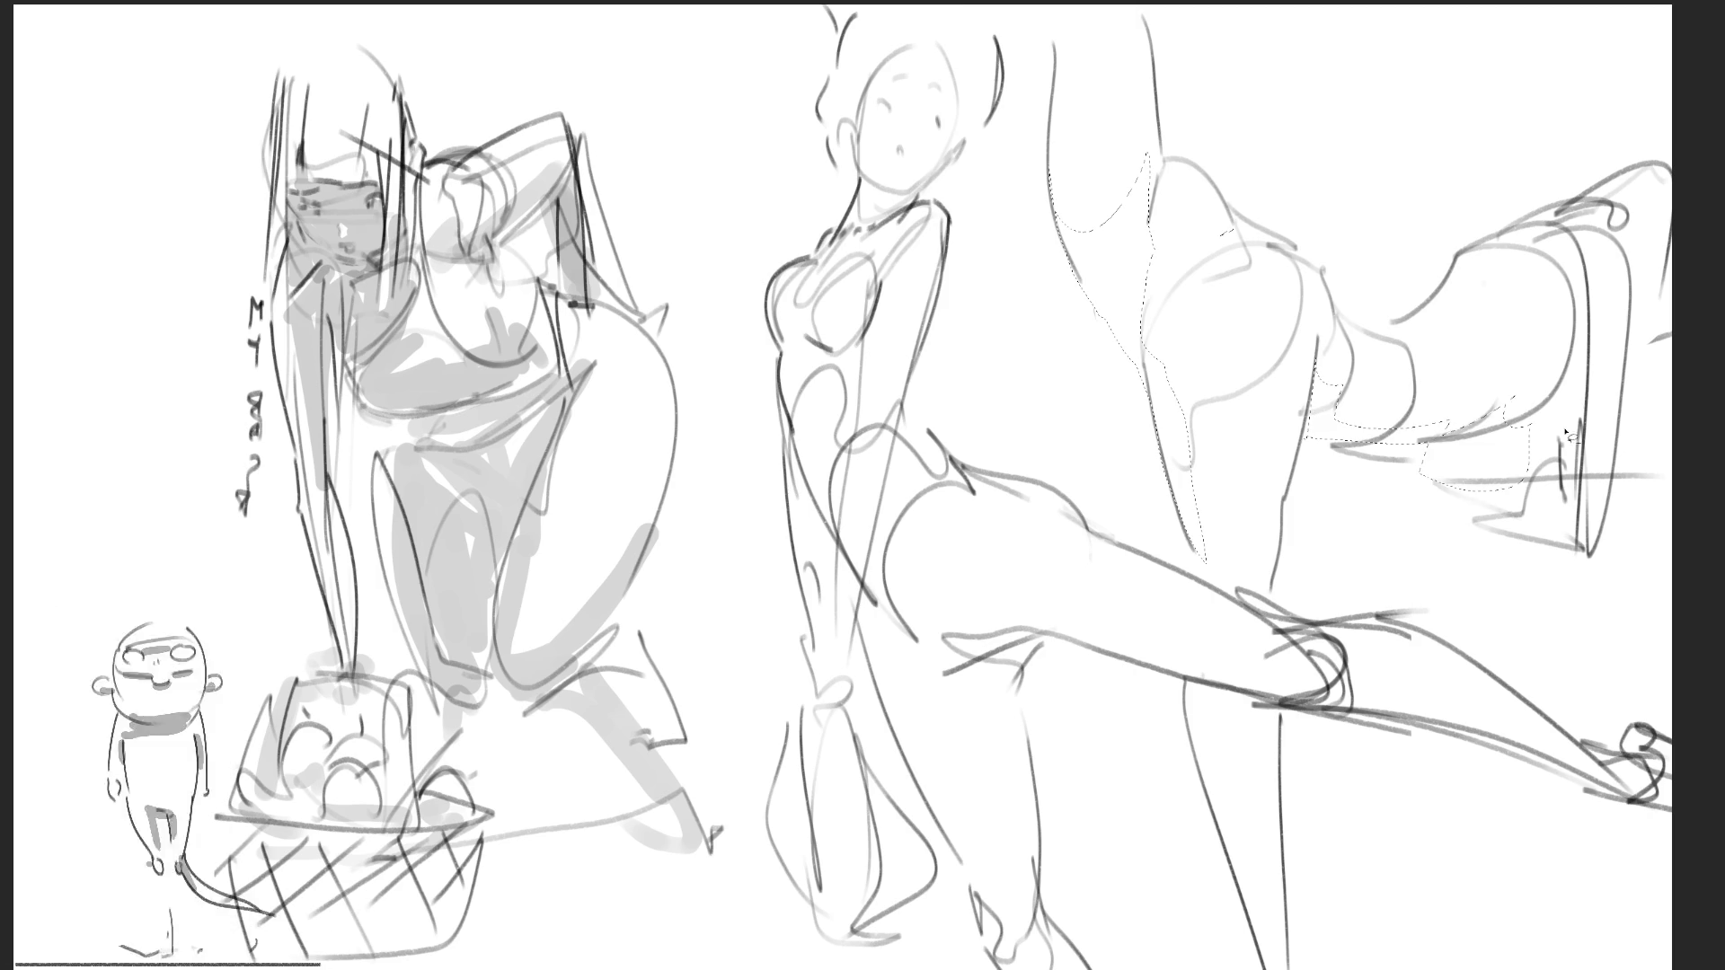
mouse_move(1571, 360)
left_mouse_down()
mouse_move(1562, 507)
mouse_move(1469, 507)
mouse_move(1595, 539)
left_mouse_up()
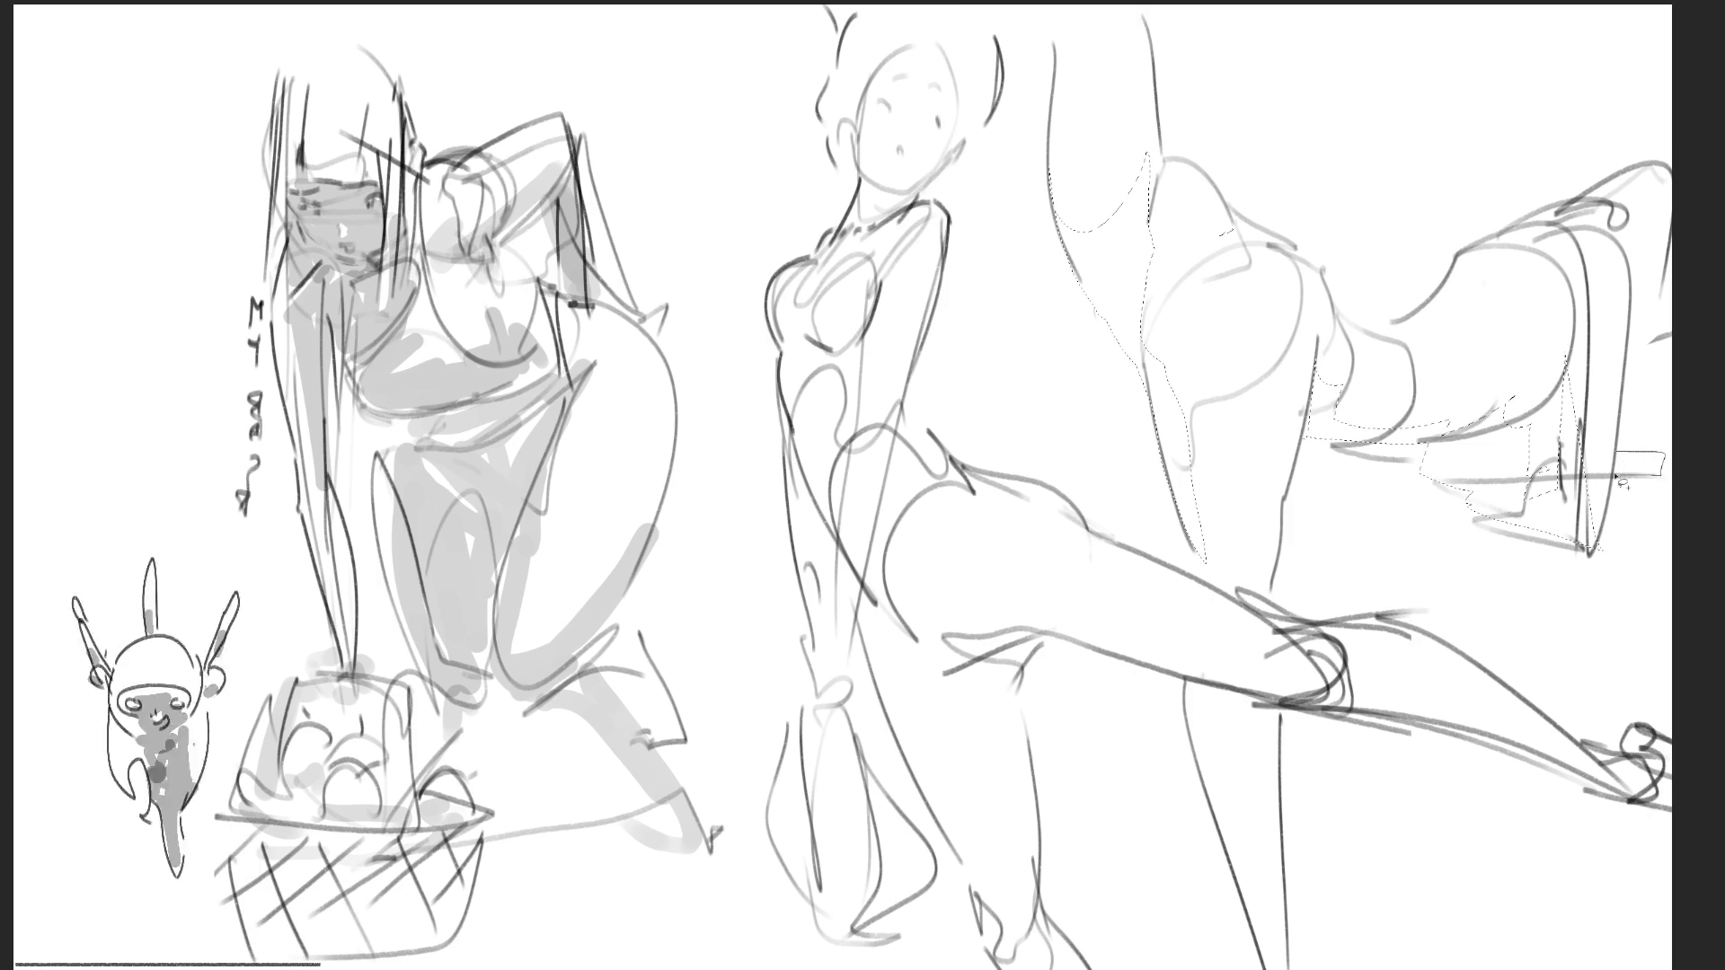
mouse_move(1633, 332)
left_mouse_down()
mouse_move(1635, 270)
mouse_move(1486, 299)
left_mouse_up()
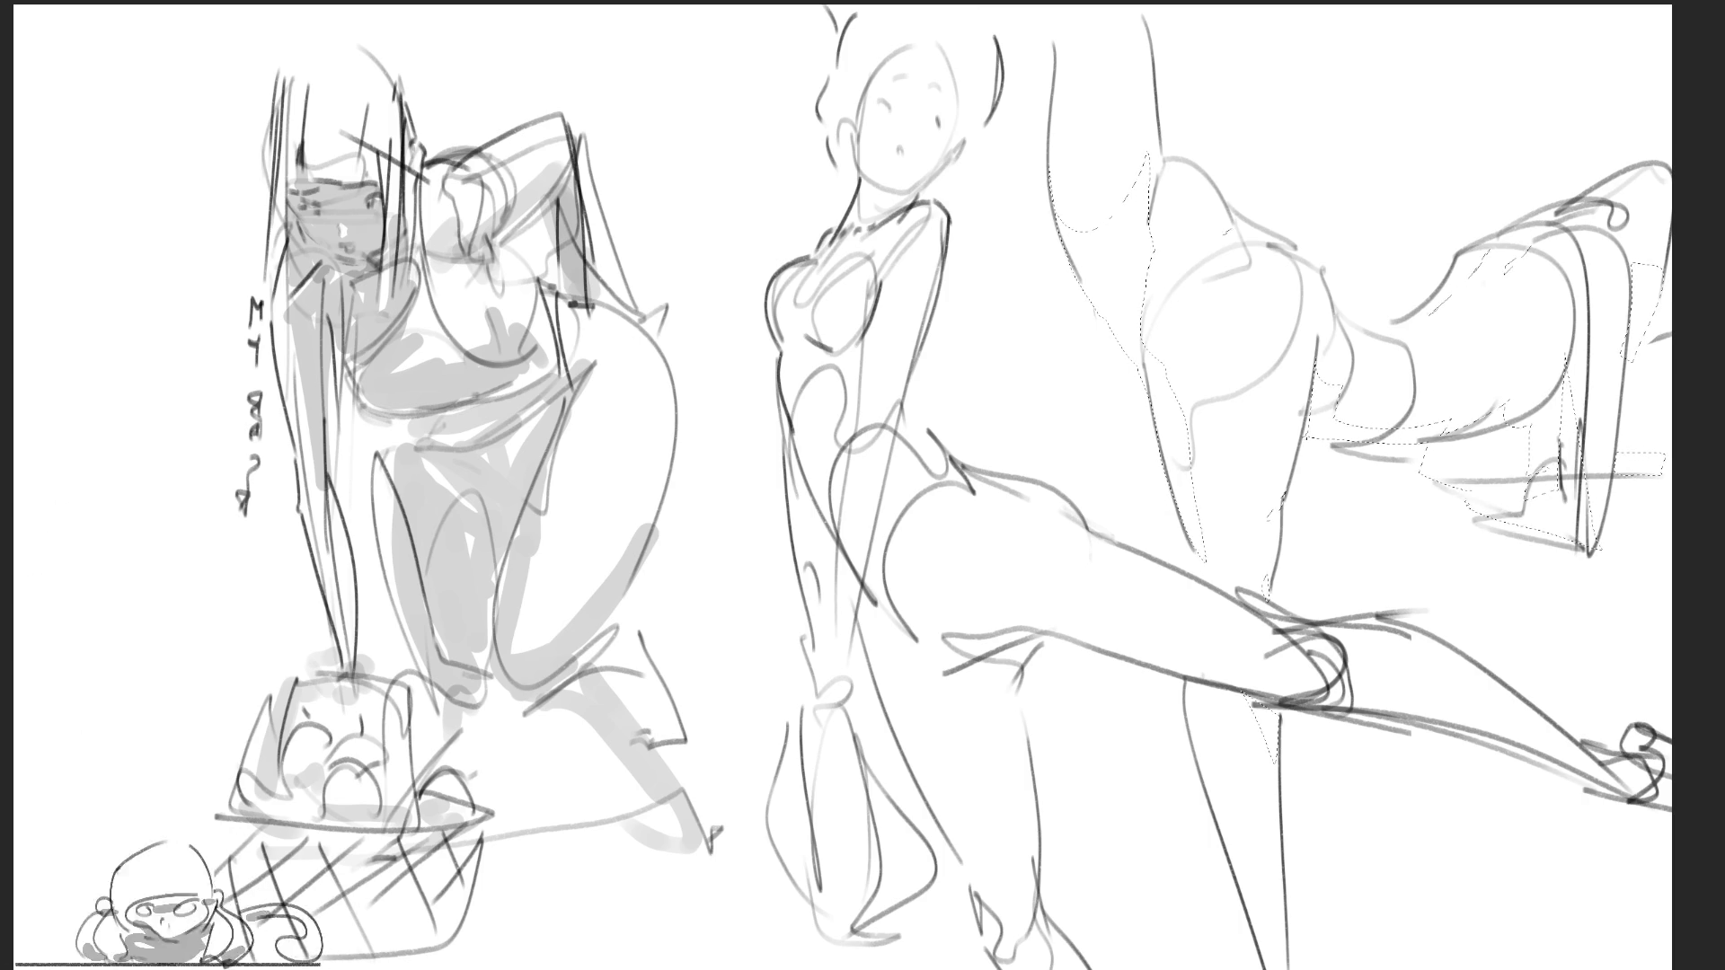
left_click_drag(763, 118, 845, 696)
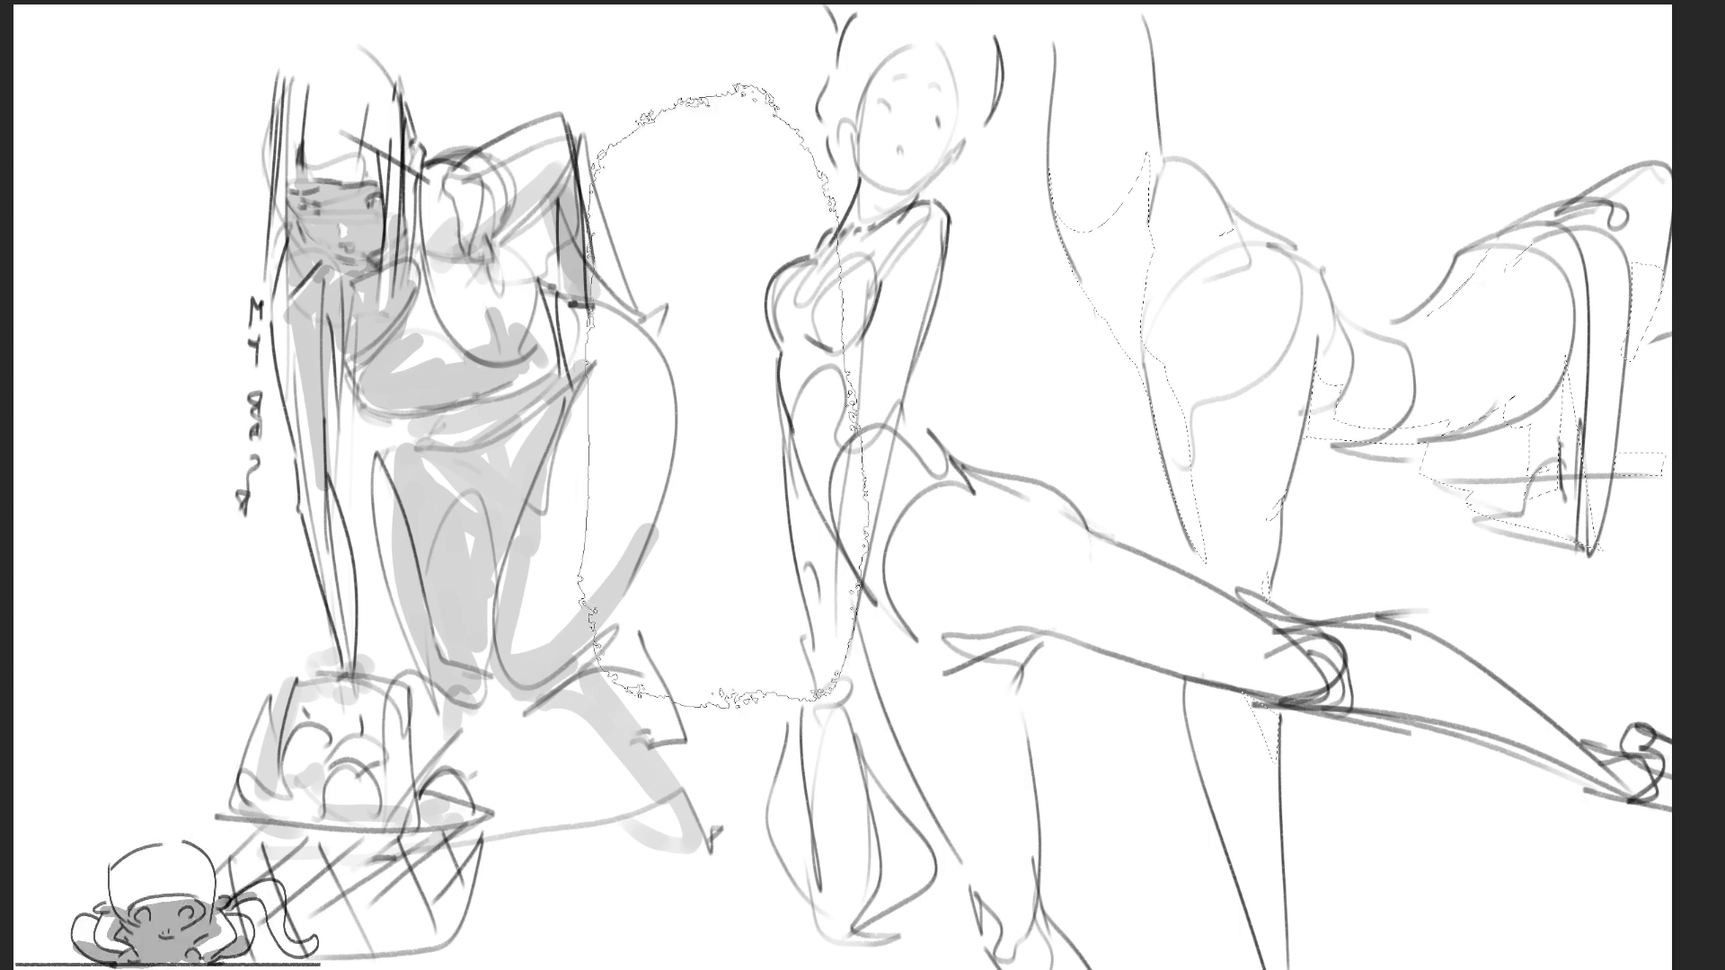
Fill the outlined shadows with grey, undo the fill, and clear the selection
key("alt+BackSpace")
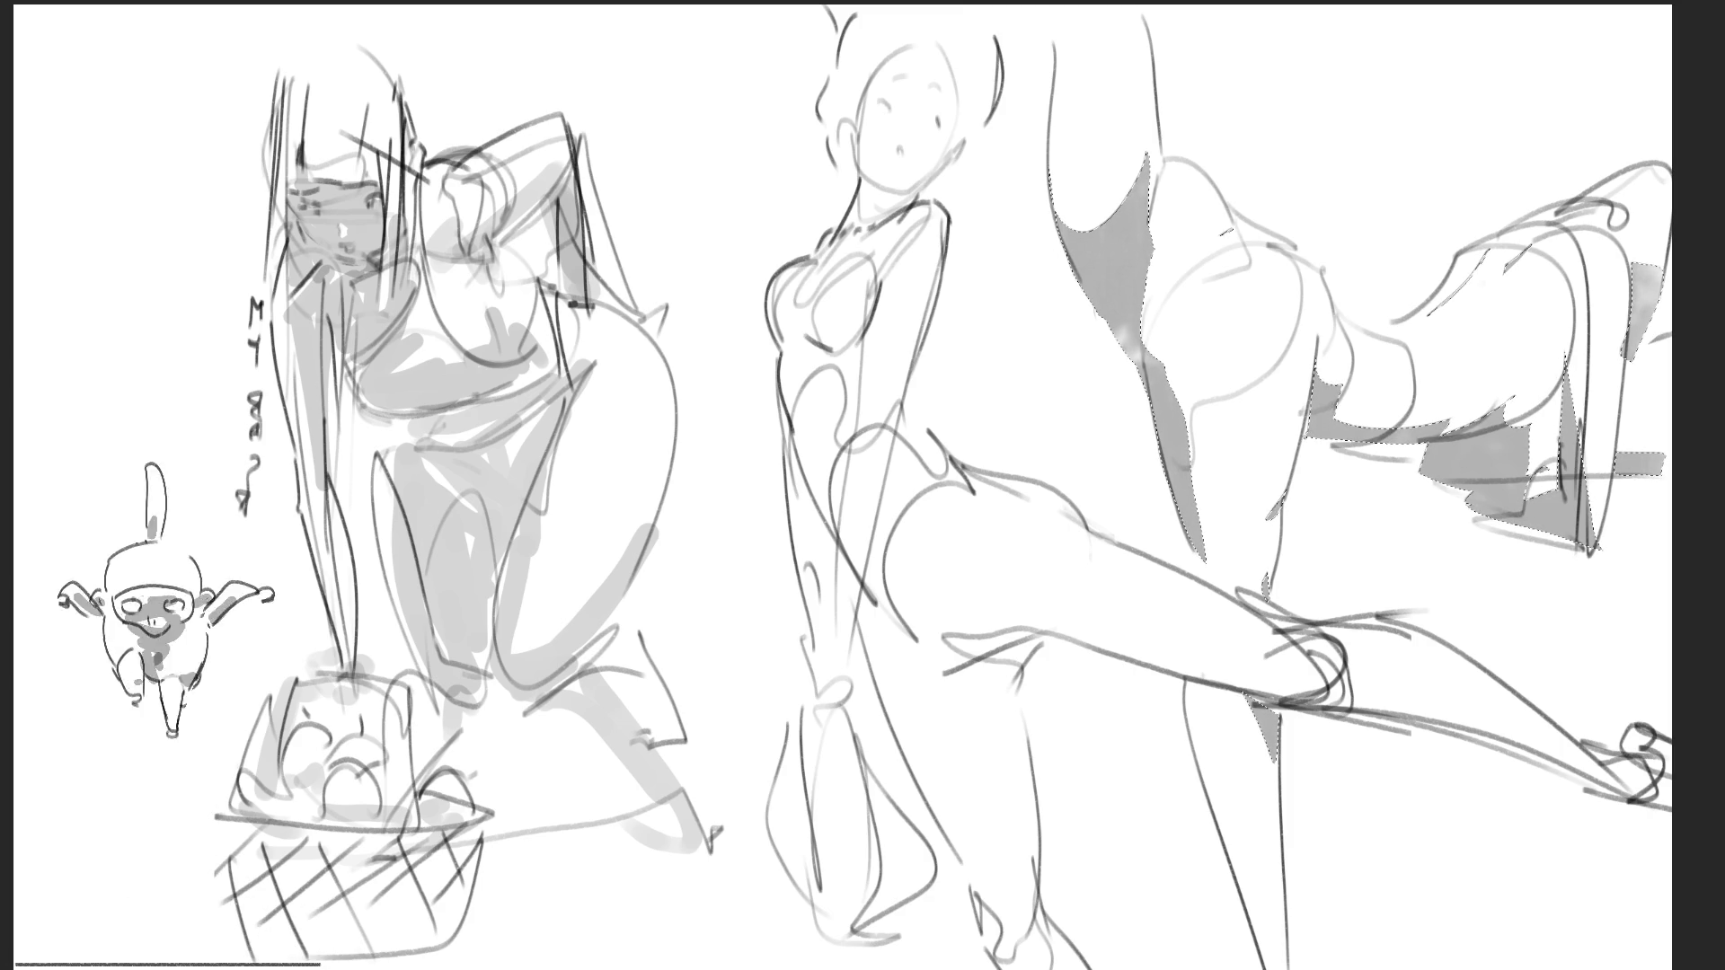
mouse_move(1406, 966)
left_mouse_down()
mouse_move(1392, 718)
mouse_move(1339, 539)
mouse_move(1127, 966)
left_mouse_up()
key("Delete")
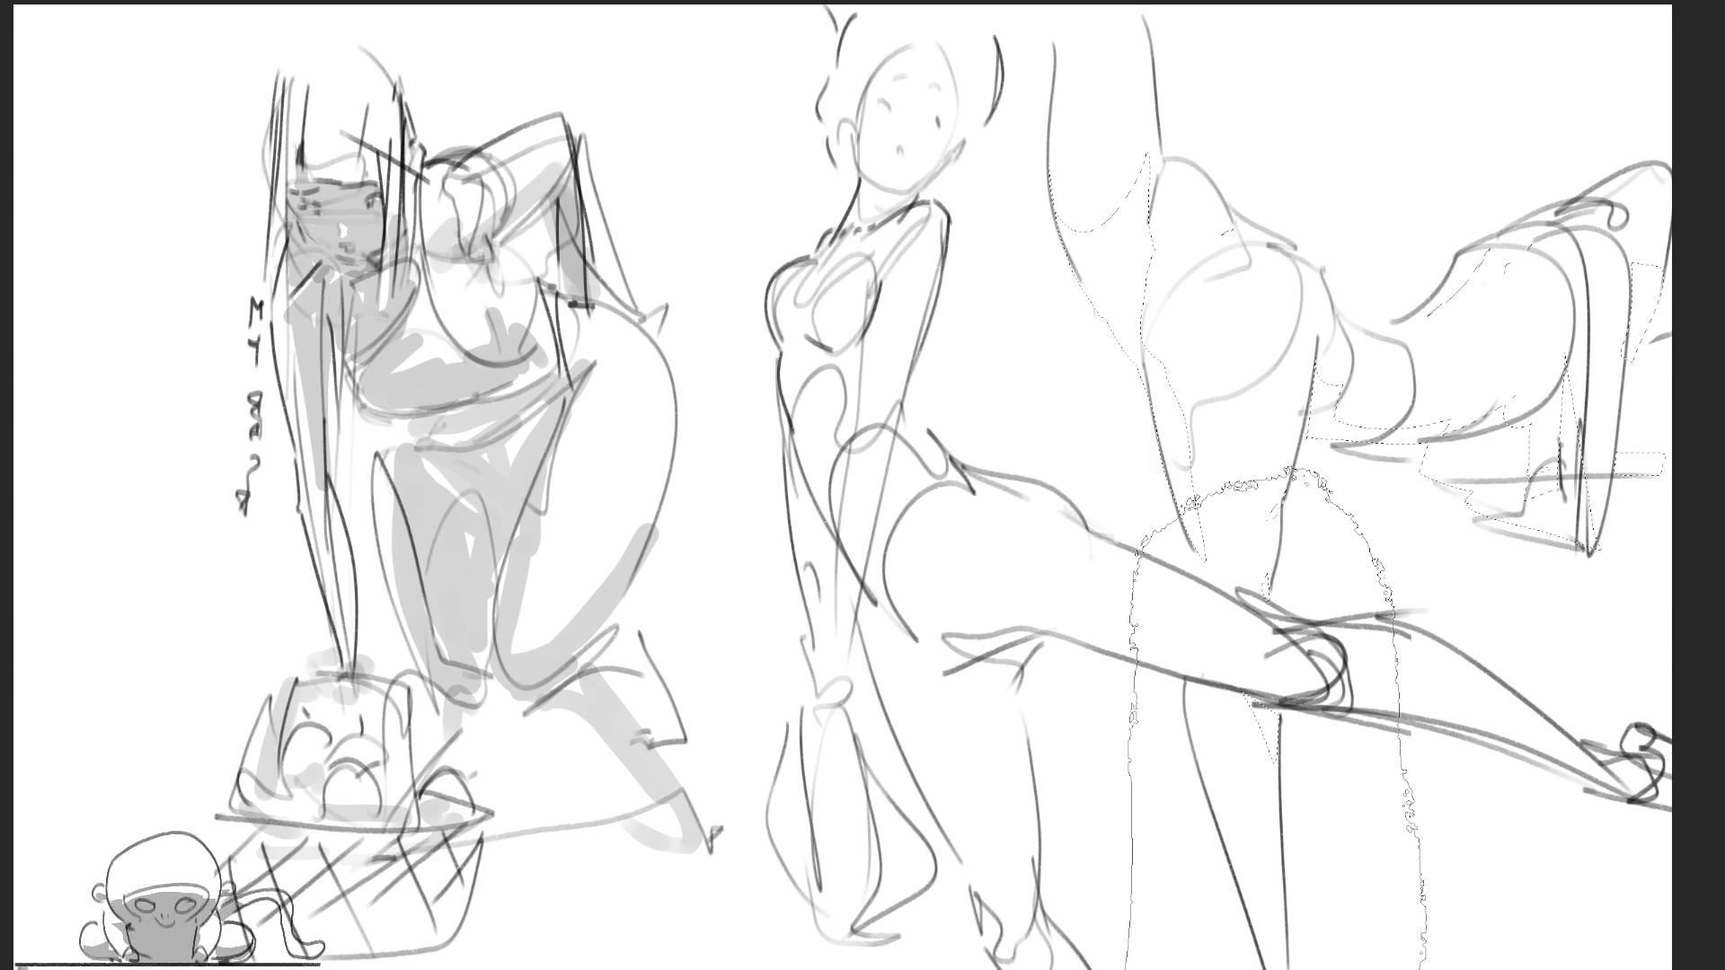
key("ctrl+d")
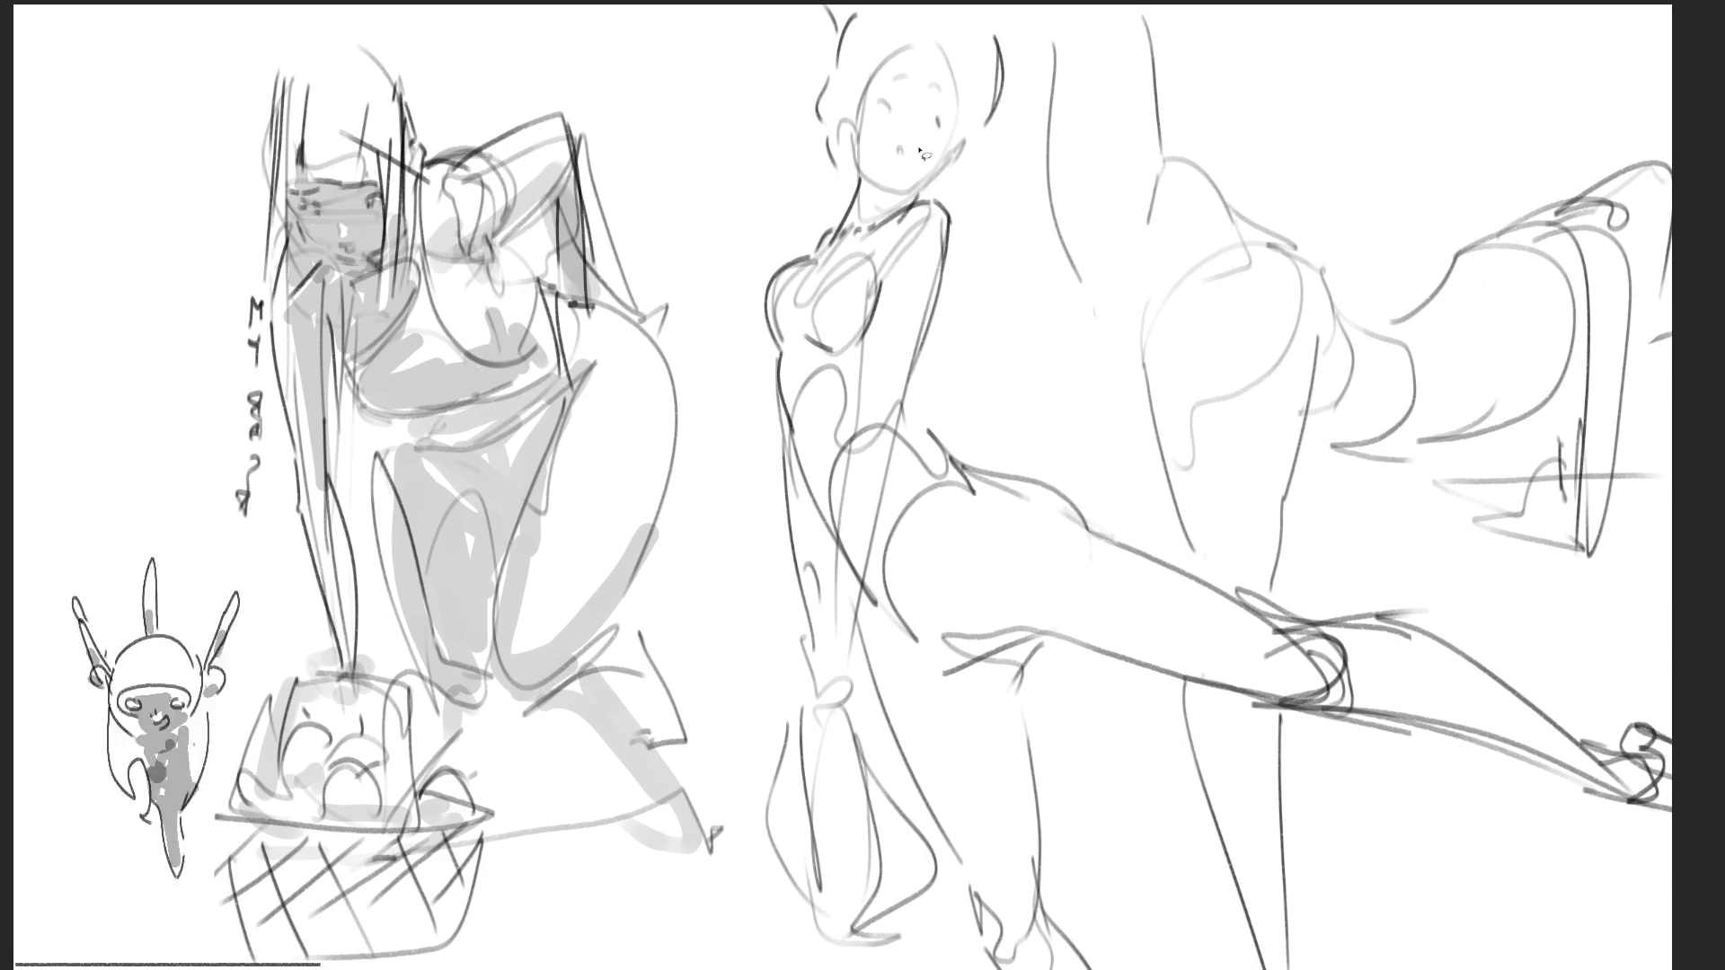
Lasso the standing figure's chest, waist, hip and legs, and brush grey shading inside
left_click_drag(861, 178, 916, 188)
key("Delete")
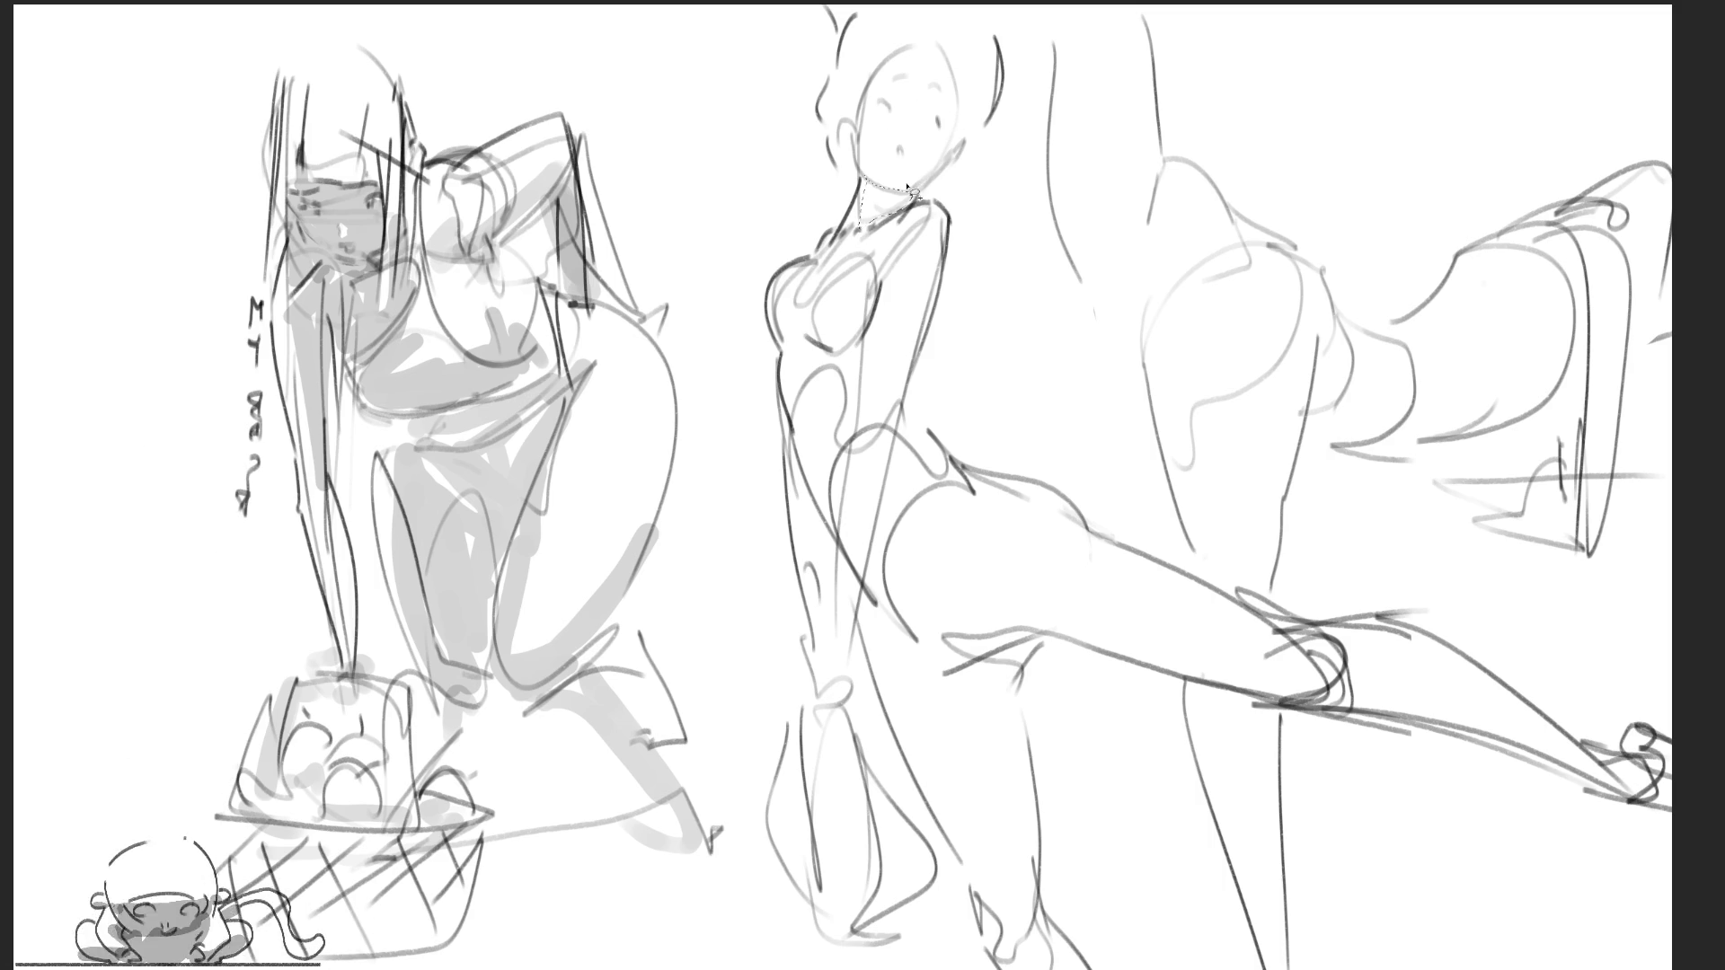
mouse_move(876, 304)
left_mouse_down()
mouse_move(789, 339)
mouse_move(821, 399)
mouse_move(781, 384)
left_mouse_up()
mouse_move(887, 342)
left_mouse_down()
mouse_move(916, 395)
mouse_move(889, 472)
mouse_move(820, 473)
mouse_move(804, 566)
mouse_move(815, 476)
mouse_move(822, 652)
left_mouse_up()
mouse_move(907, 552)
left_mouse_down()
mouse_move(894, 566)
mouse_move(896, 483)
mouse_move(966, 595)
mouse_move(997, 607)
mouse_move(970, 557)
mouse_move(1044, 622)
mouse_move(1172, 675)
mouse_move(1046, 652)
mouse_move(1019, 686)
mouse_move(1043, 936)
mouse_move(1006, 966)
mouse_move(857, 620)
left_mouse_up()
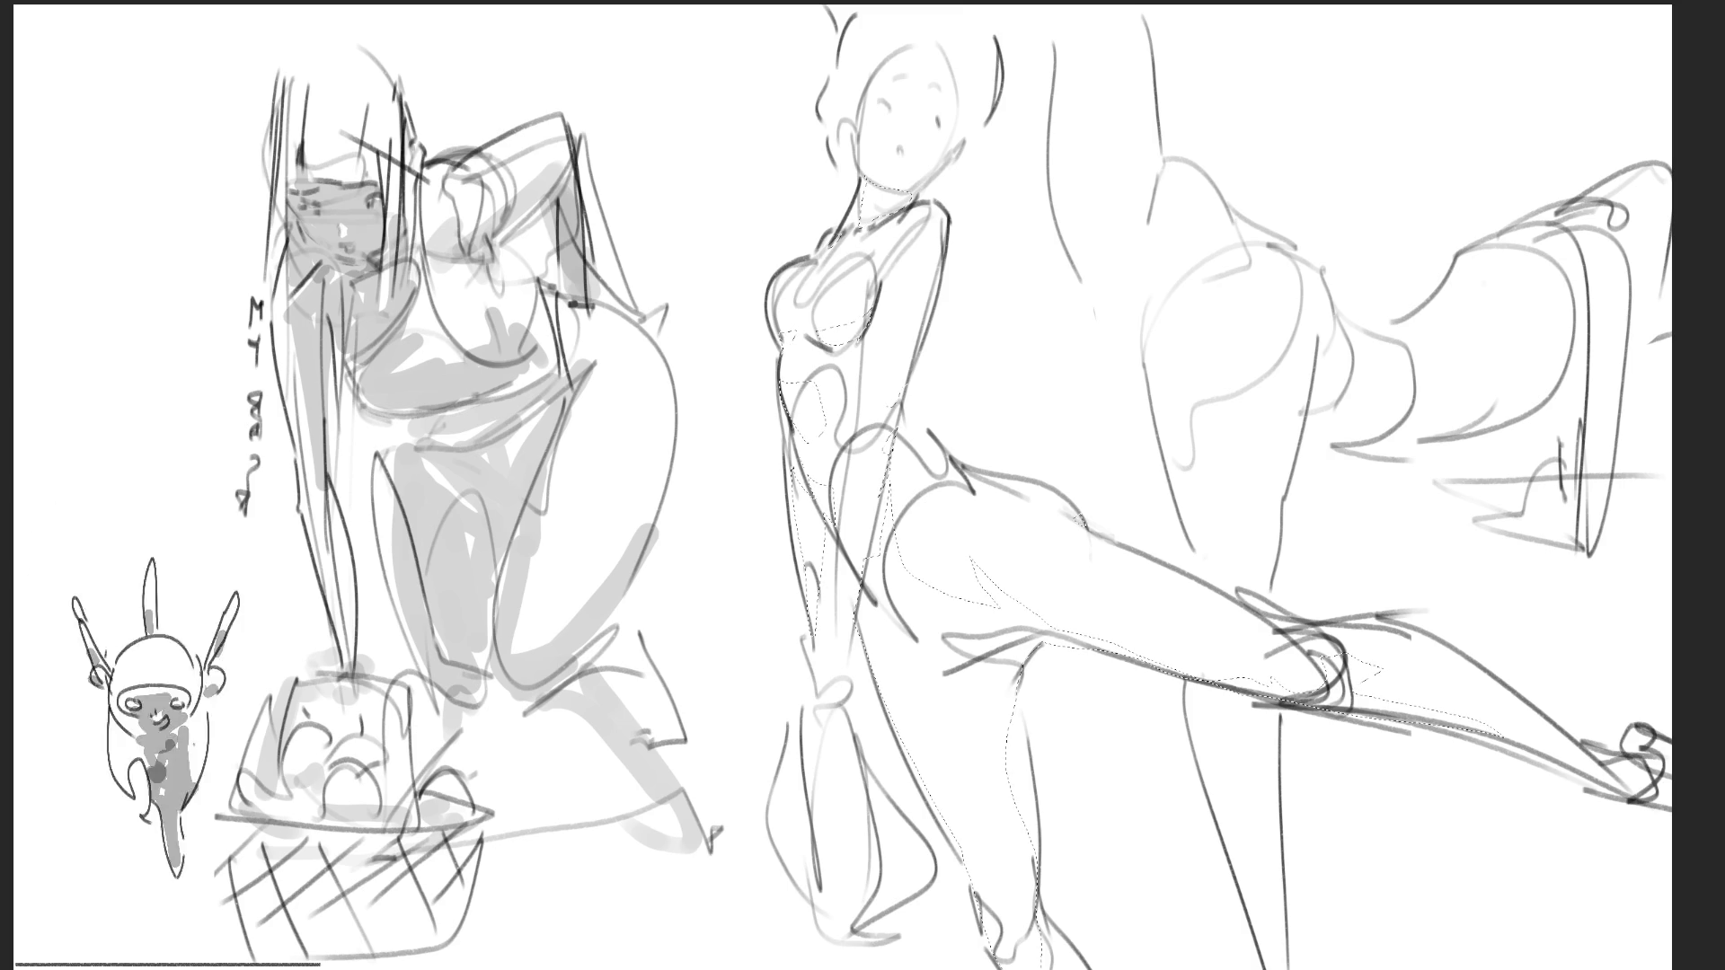
mouse_move(862, 207)
left_mouse_down()
mouse_move(935, 682)
mouse_move(997, 835)
mouse_move(1015, 943)
left_mouse_up()
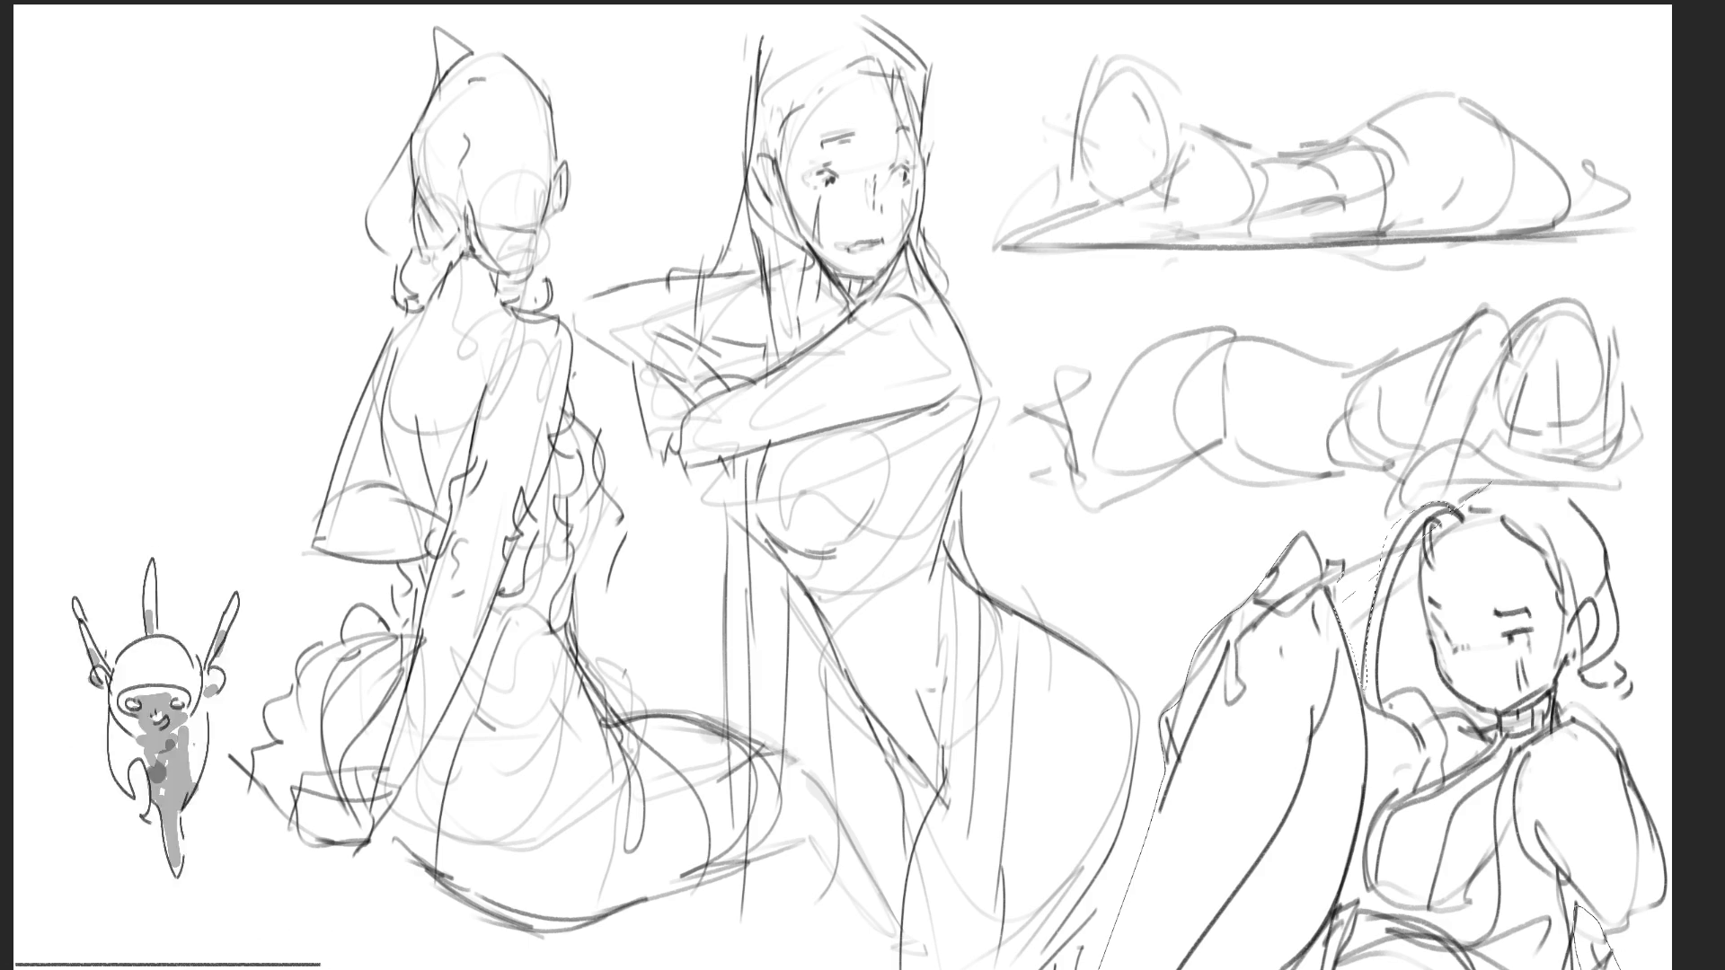
Begin a lasso outline at the lower-right seated figure
left_click(1565, 684)
Lasso the lower-right seated figure and fill it with flat grey
mouse_move(1622, 729)
left_mouse_down()
mouse_move(1666, 779)
mouse_move(1612, 558)
mouse_move(1513, 473)
mouse_move(1440, 525)
left_mouse_up()
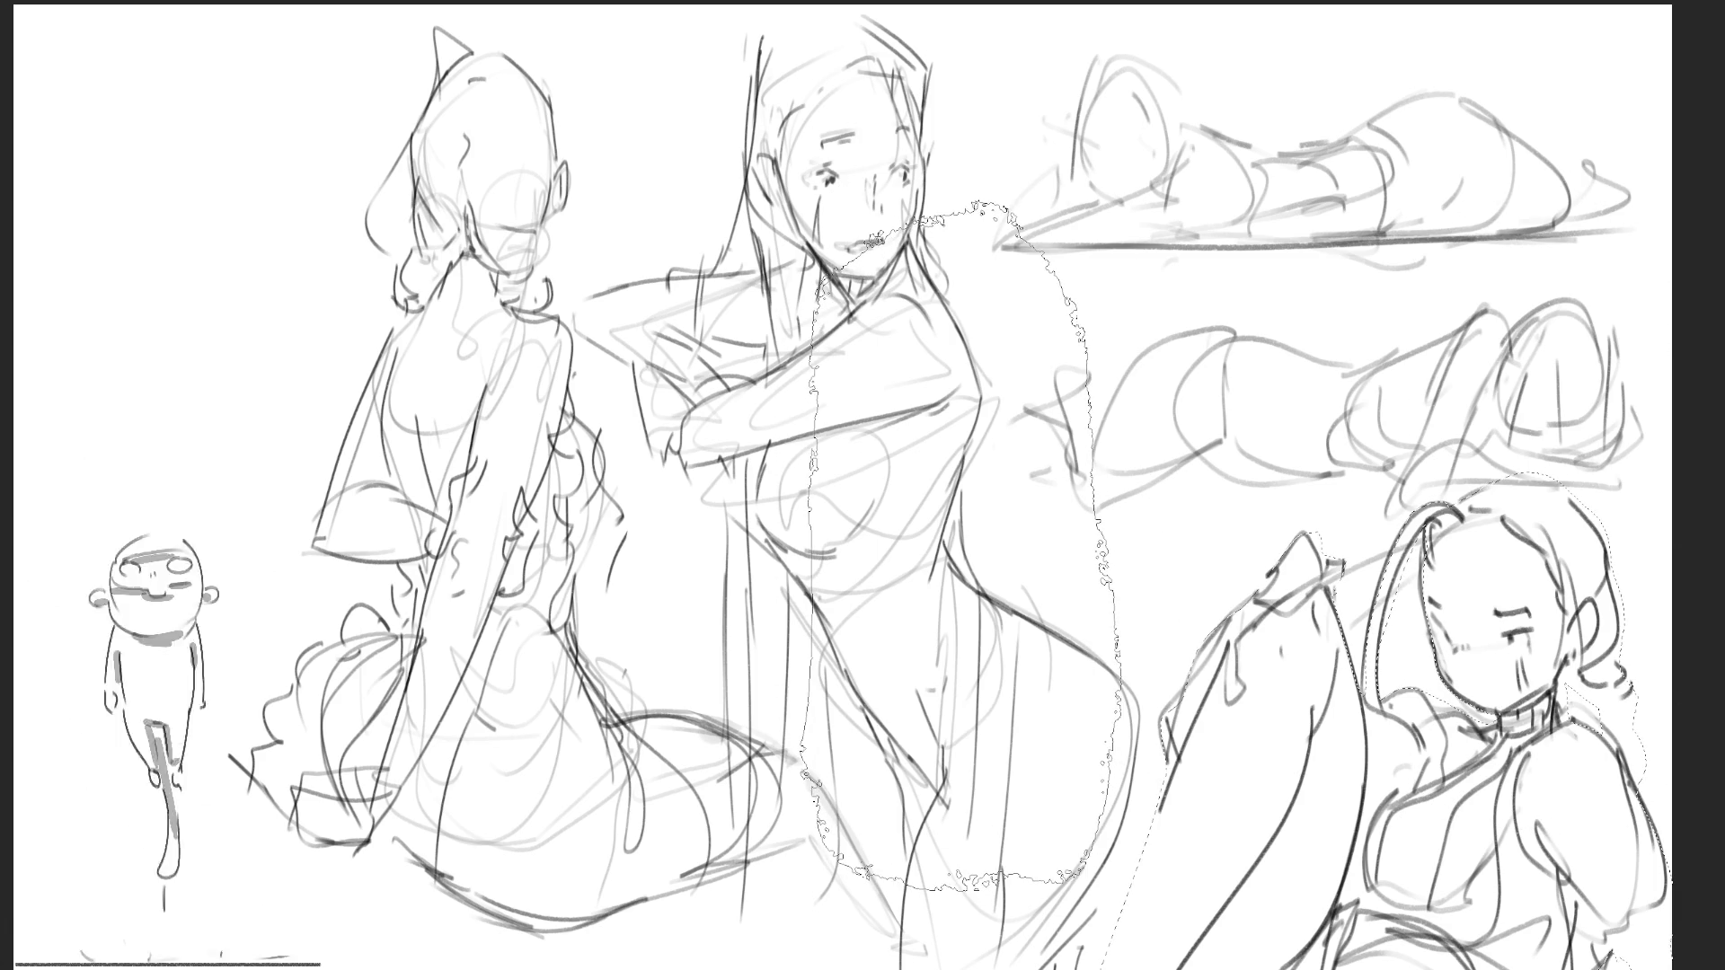
key("alt+BackSpace")
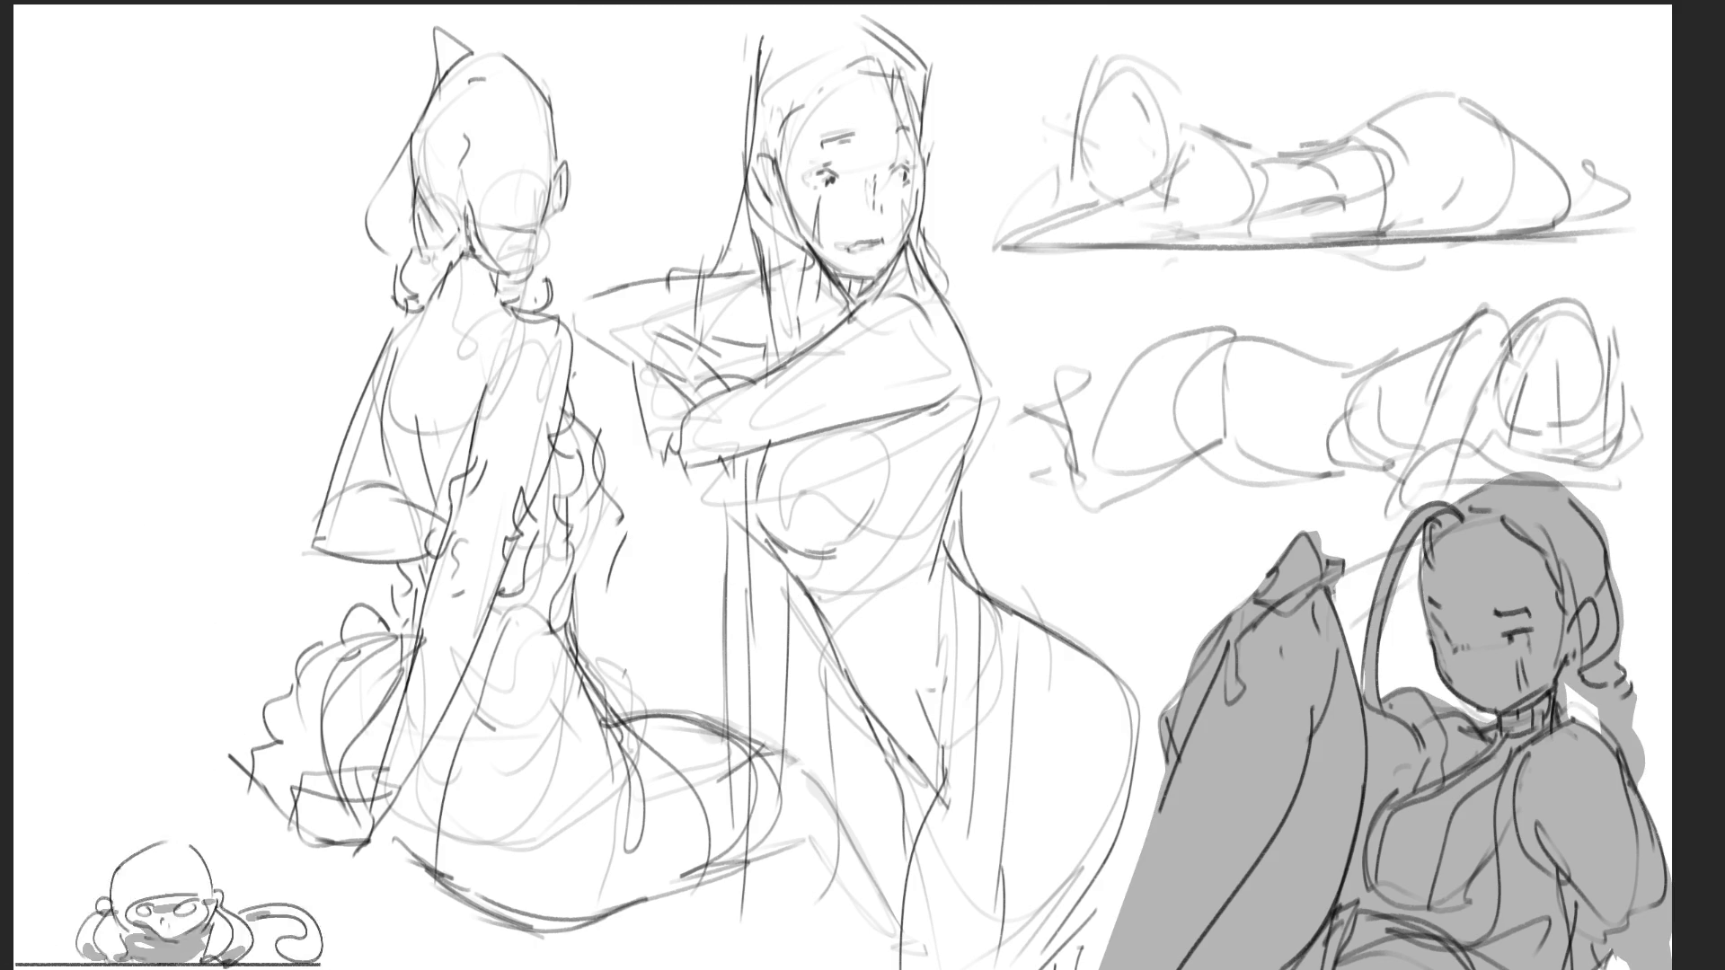
Redraw the central figure's hair outline, leg line and hip curve
mouse_move(764, 53)
left_mouse_down()
mouse_move(723, 244)
mouse_move(584, 307)
mouse_move(654, 431)
mouse_move(714, 479)
mouse_move(731, 726)
mouse_move(748, 554)
mouse_move(813, 789)
mouse_move(821, 620)
left_mouse_up()
left_click_drag(894, 768, 911, 966)
mouse_move(1092, 968)
left_mouse_down()
mouse_move(1142, 710)
mouse_move(1039, 634)
mouse_move(975, 496)
mouse_move(981, 426)
left_mouse_up()
mouse_move(959, 329)
left_mouse_down()
mouse_move(930, 209)
mouse_move(931, 96)
mouse_move(848, 13)
mouse_move(760, 11)
left_mouse_up()
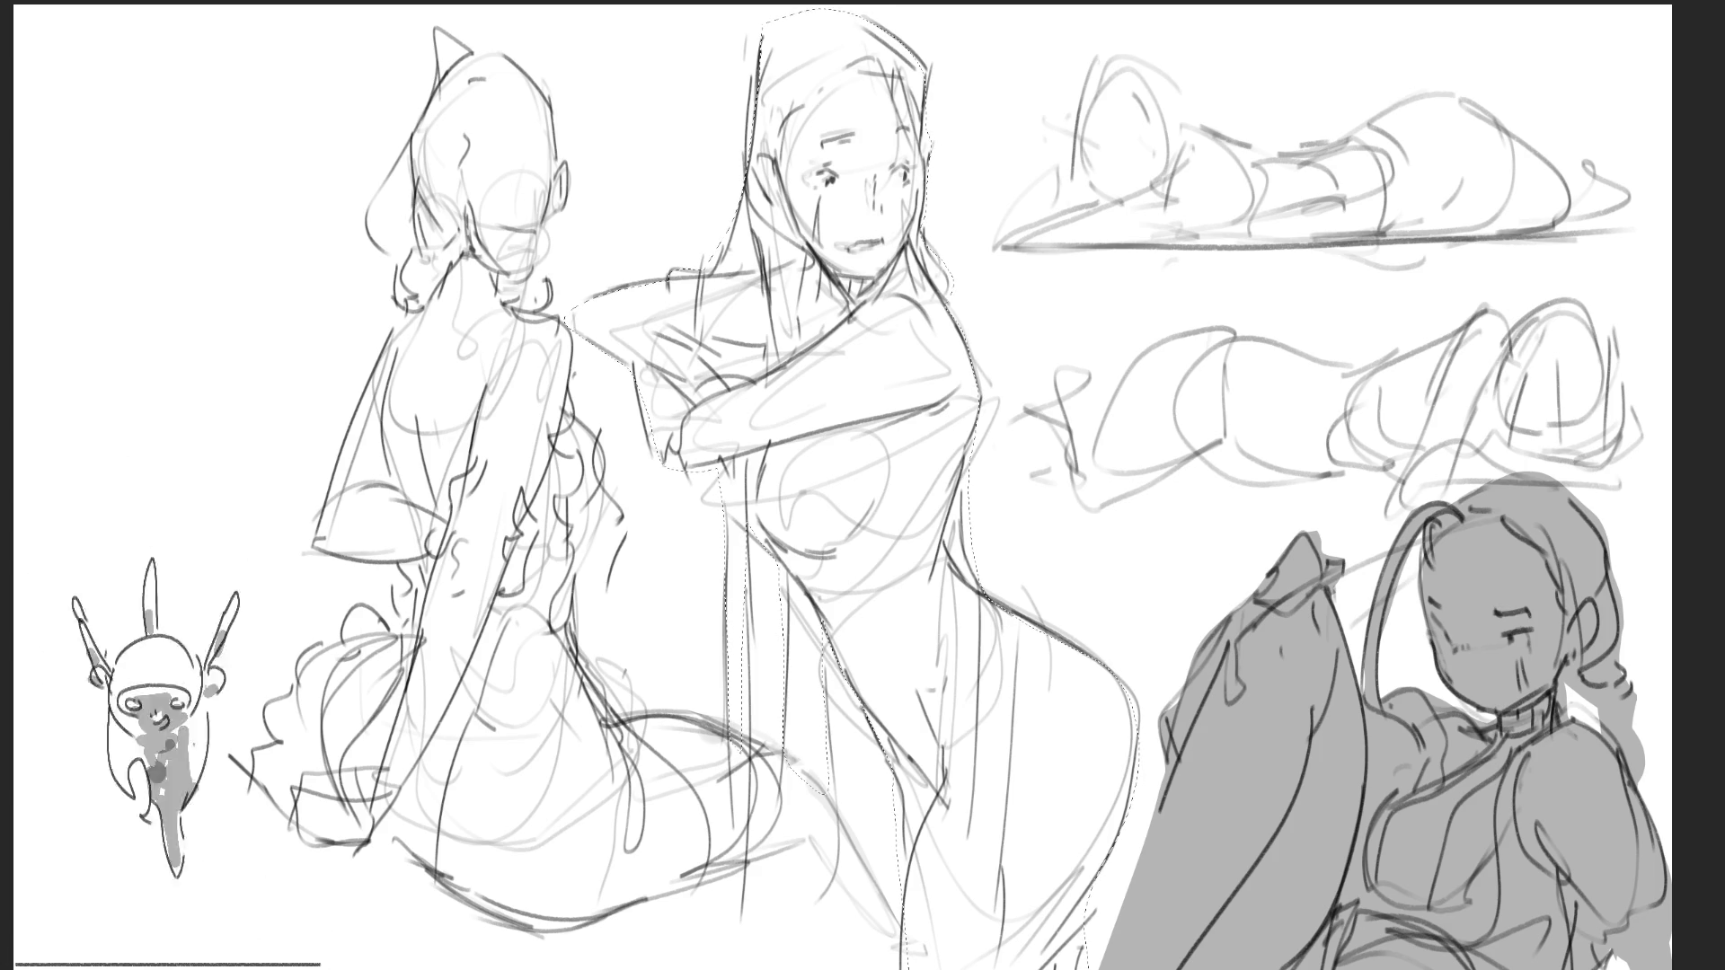
Paint flat grey inside the central figure, covering the lower-body gap, then deselect
mouse_move(1504, 628)
left_mouse_down()
mouse_move(809, 359)
mouse_move(700, 808)
left_mouse_up()
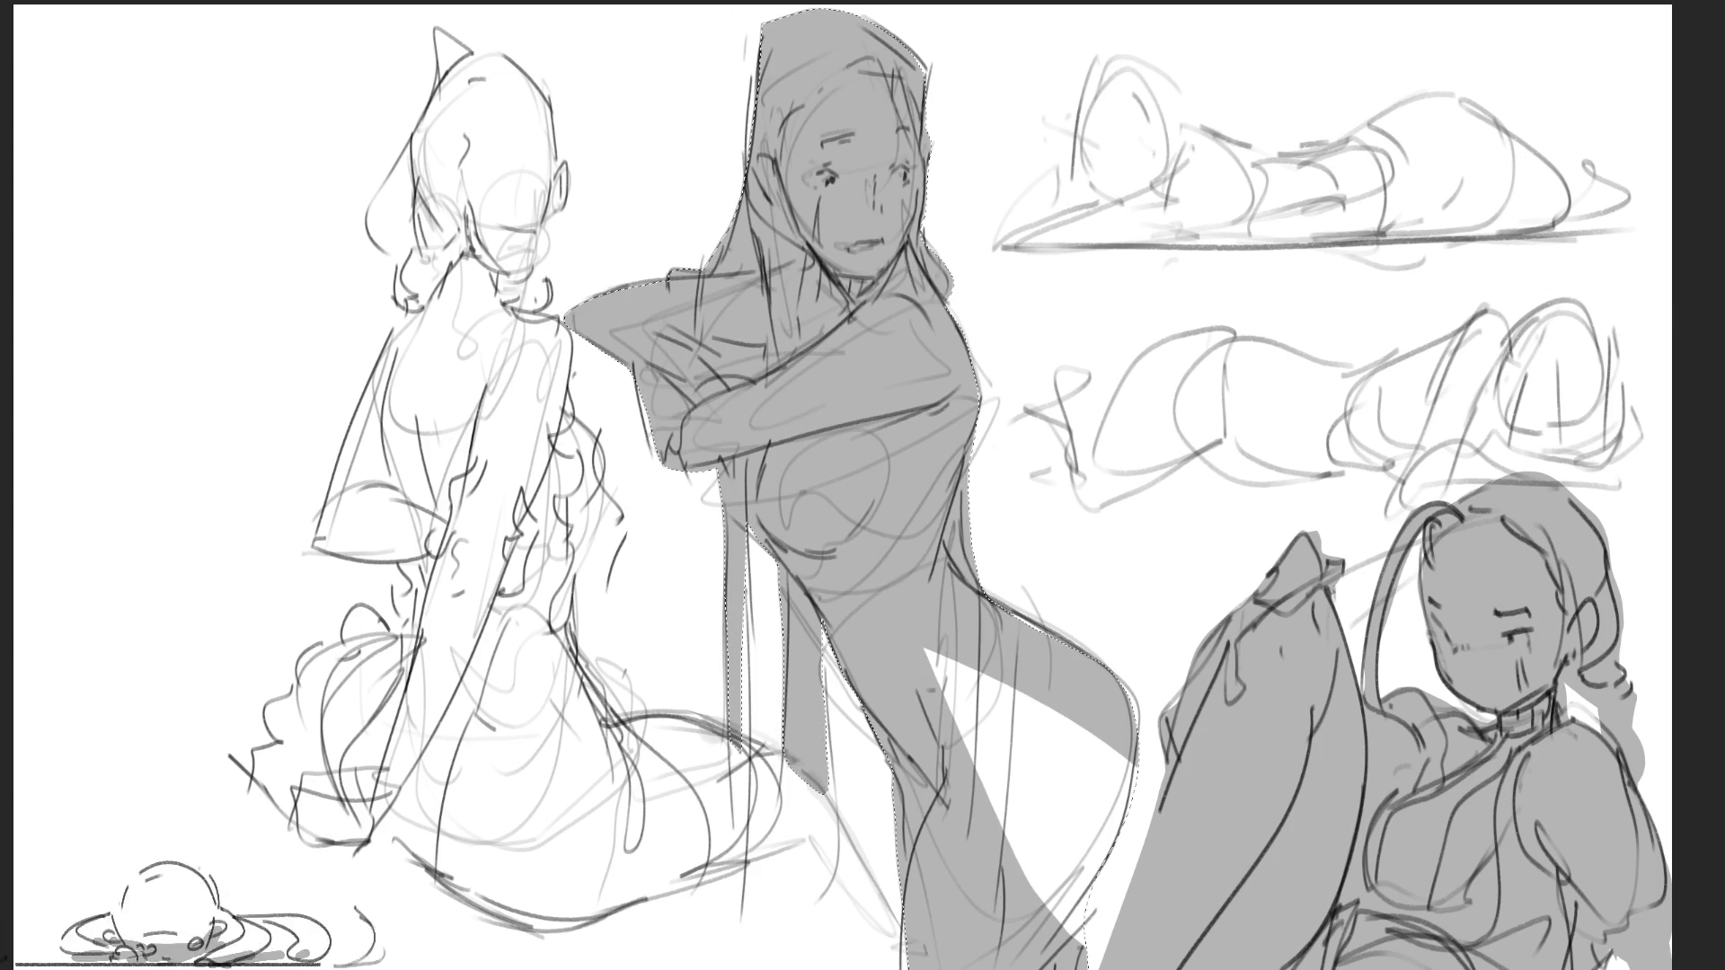
left_click_drag(1033, 557, 1006, 647)
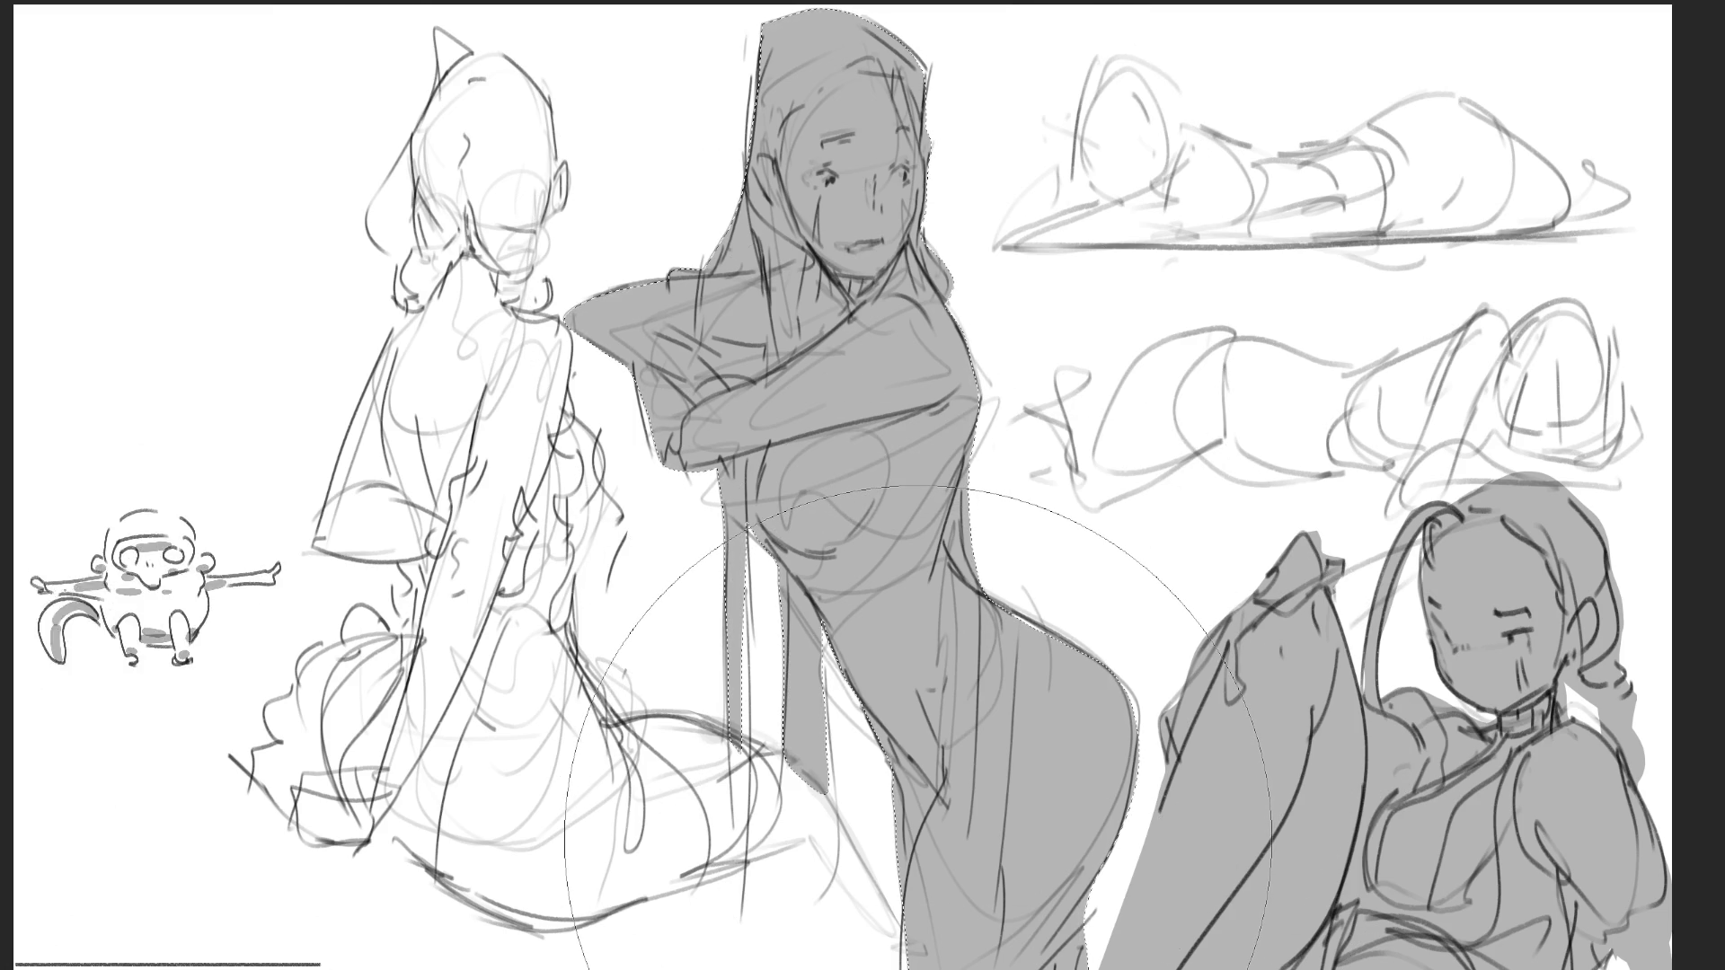
key("ctrl+d")
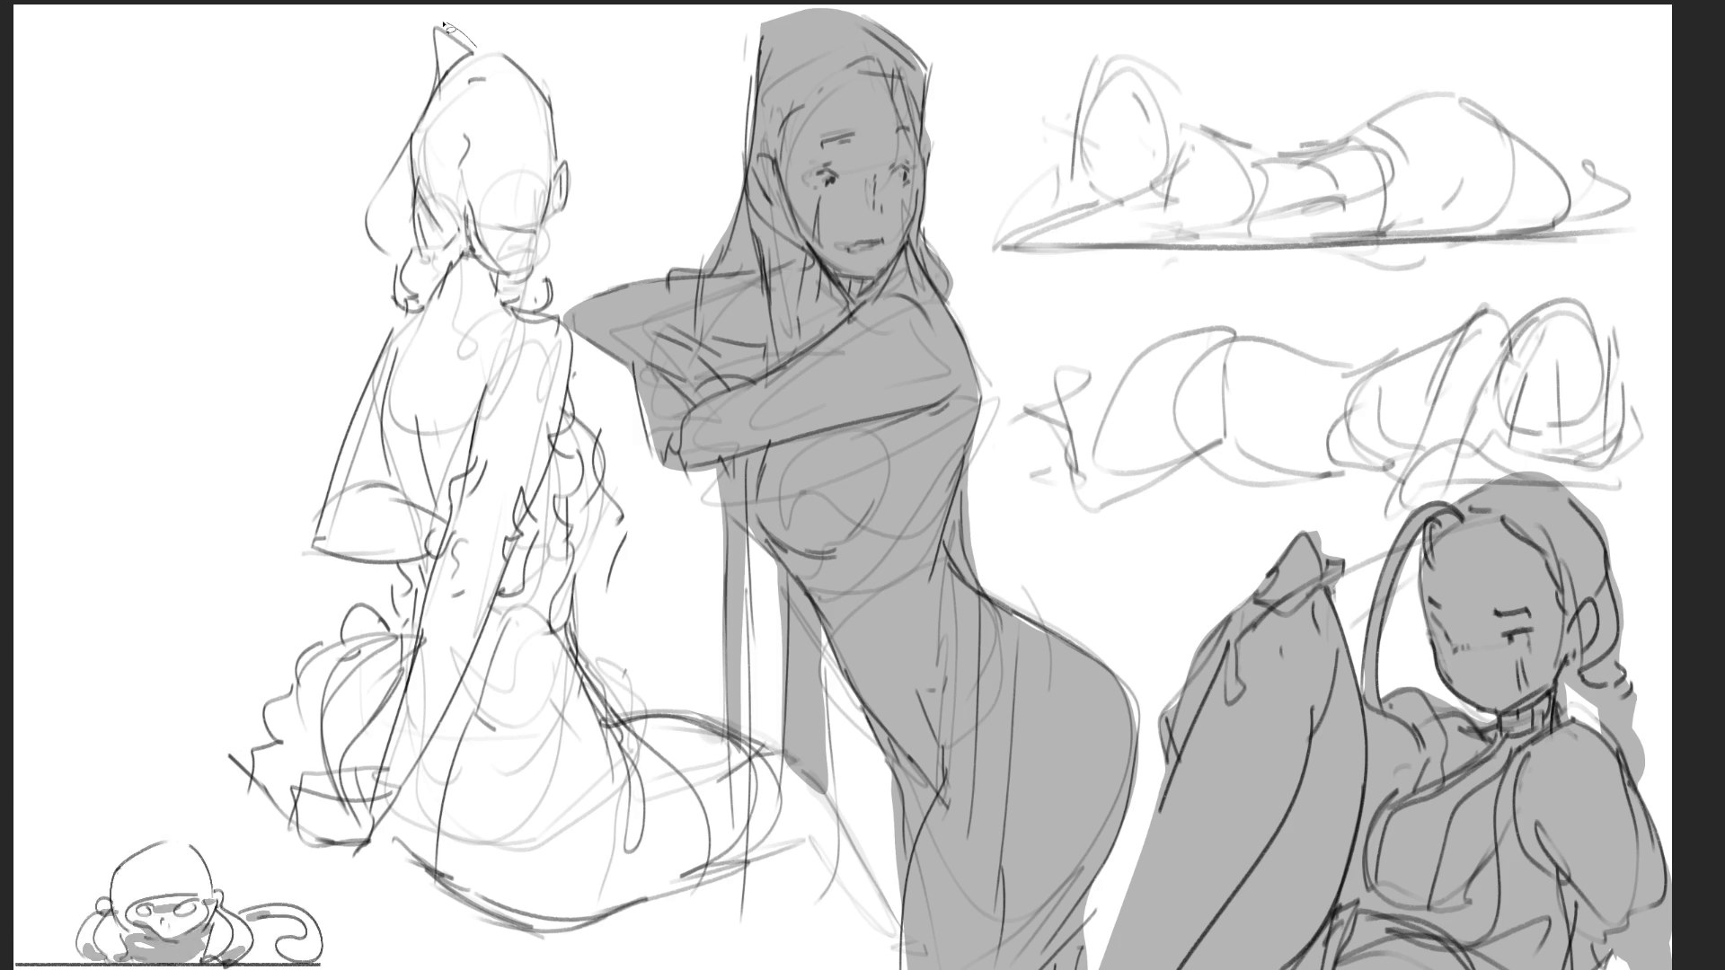
Lasso the left seated figure from hat to skirt hem, fill it grey, and deselect
mouse_move(438, 30)
left_mouse_down()
mouse_move(454, 113)
mouse_move(438, 32)
mouse_move(440, 134)
mouse_move(490, 56)
mouse_move(520, 65)
mouse_move(565, 176)
mouse_move(551, 285)
mouse_move(607, 490)
mouse_move(584, 525)
mouse_move(576, 645)
mouse_move(618, 718)
mouse_move(771, 731)
mouse_move(822, 786)
mouse_move(762, 859)
mouse_move(575, 938)
mouse_move(389, 844)
mouse_move(305, 842)
left_mouse_up()
mouse_move(292, 778)
left_mouse_down()
mouse_move(287, 718)
mouse_move(310, 667)
mouse_move(395, 616)
mouse_move(398, 569)
left_mouse_up()
mouse_move(326, 512)
left_mouse_down()
mouse_move(363, 395)
mouse_move(422, 325)
mouse_move(416, 169)
mouse_move(382, 251)
mouse_move(383, 193)
left_mouse_up()
left_click_drag(446, 93, 492, 85)
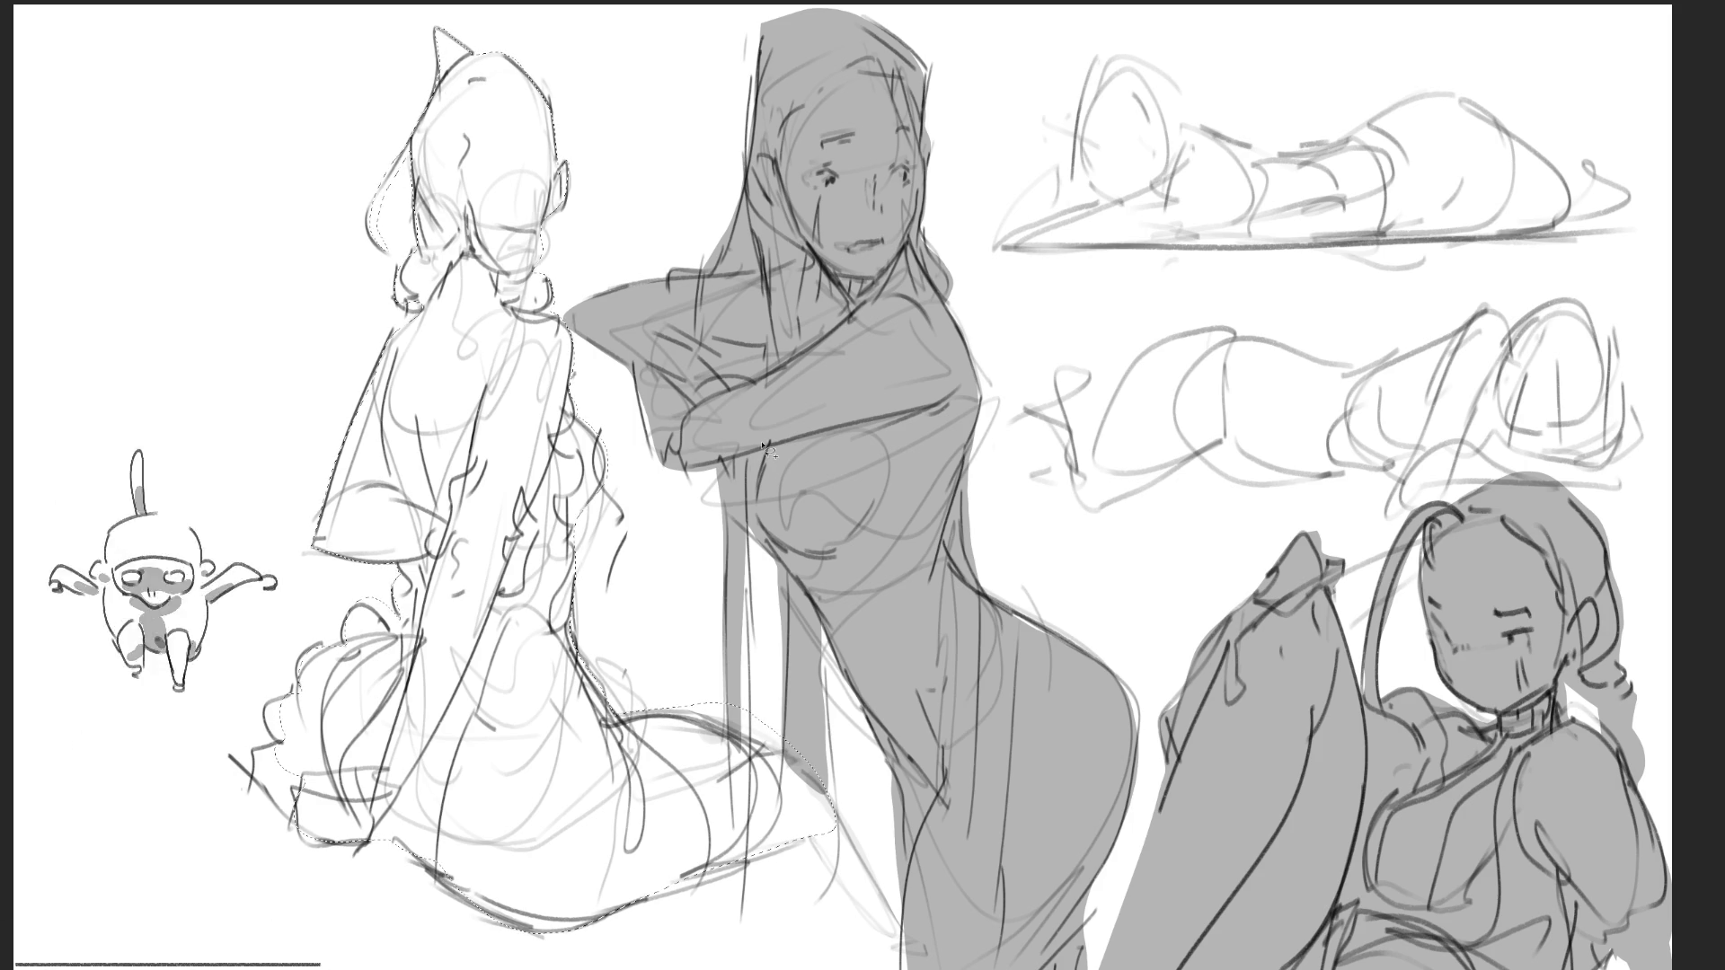
key("shift+BackSpace")
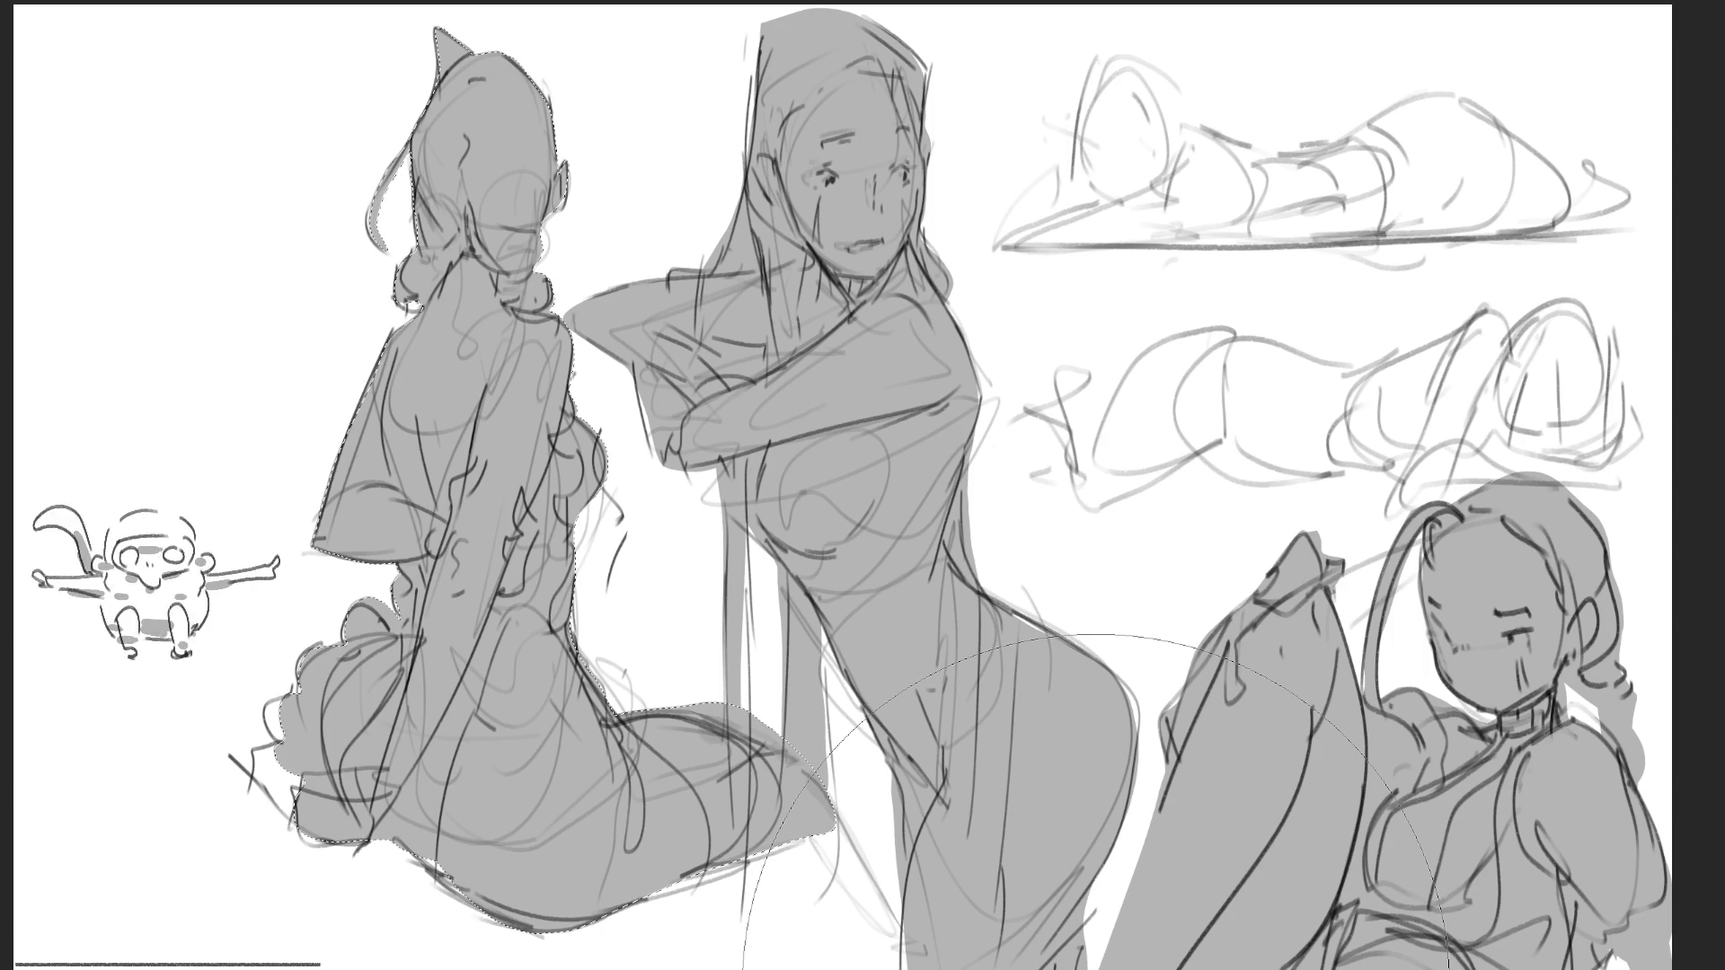
key("ctrl+d")
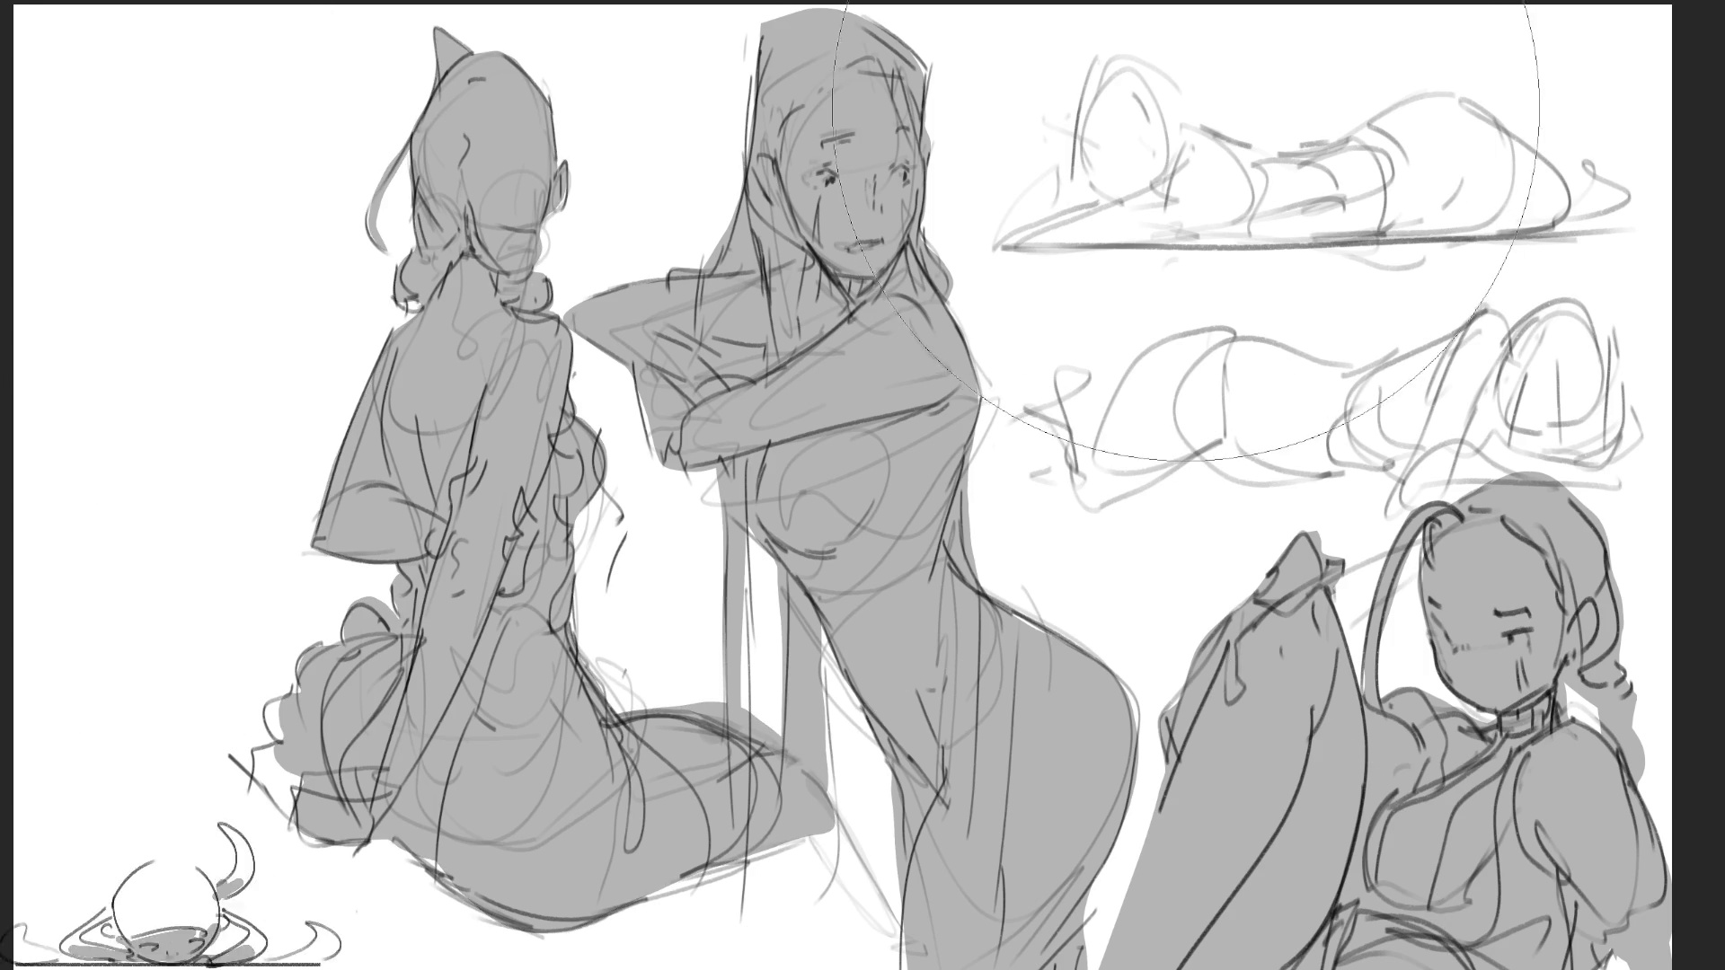
Grey-fill the top-right reclining sketch, then start lassoing the reclining sketch below it
mouse_move(1197, 128)
left_mouse_down()
mouse_move(1173, 76)
mouse_move(1082, 83)
mouse_move(1044, 264)
mouse_move(1675, 229)
mouse_move(1653, 165)
left_mouse_up()
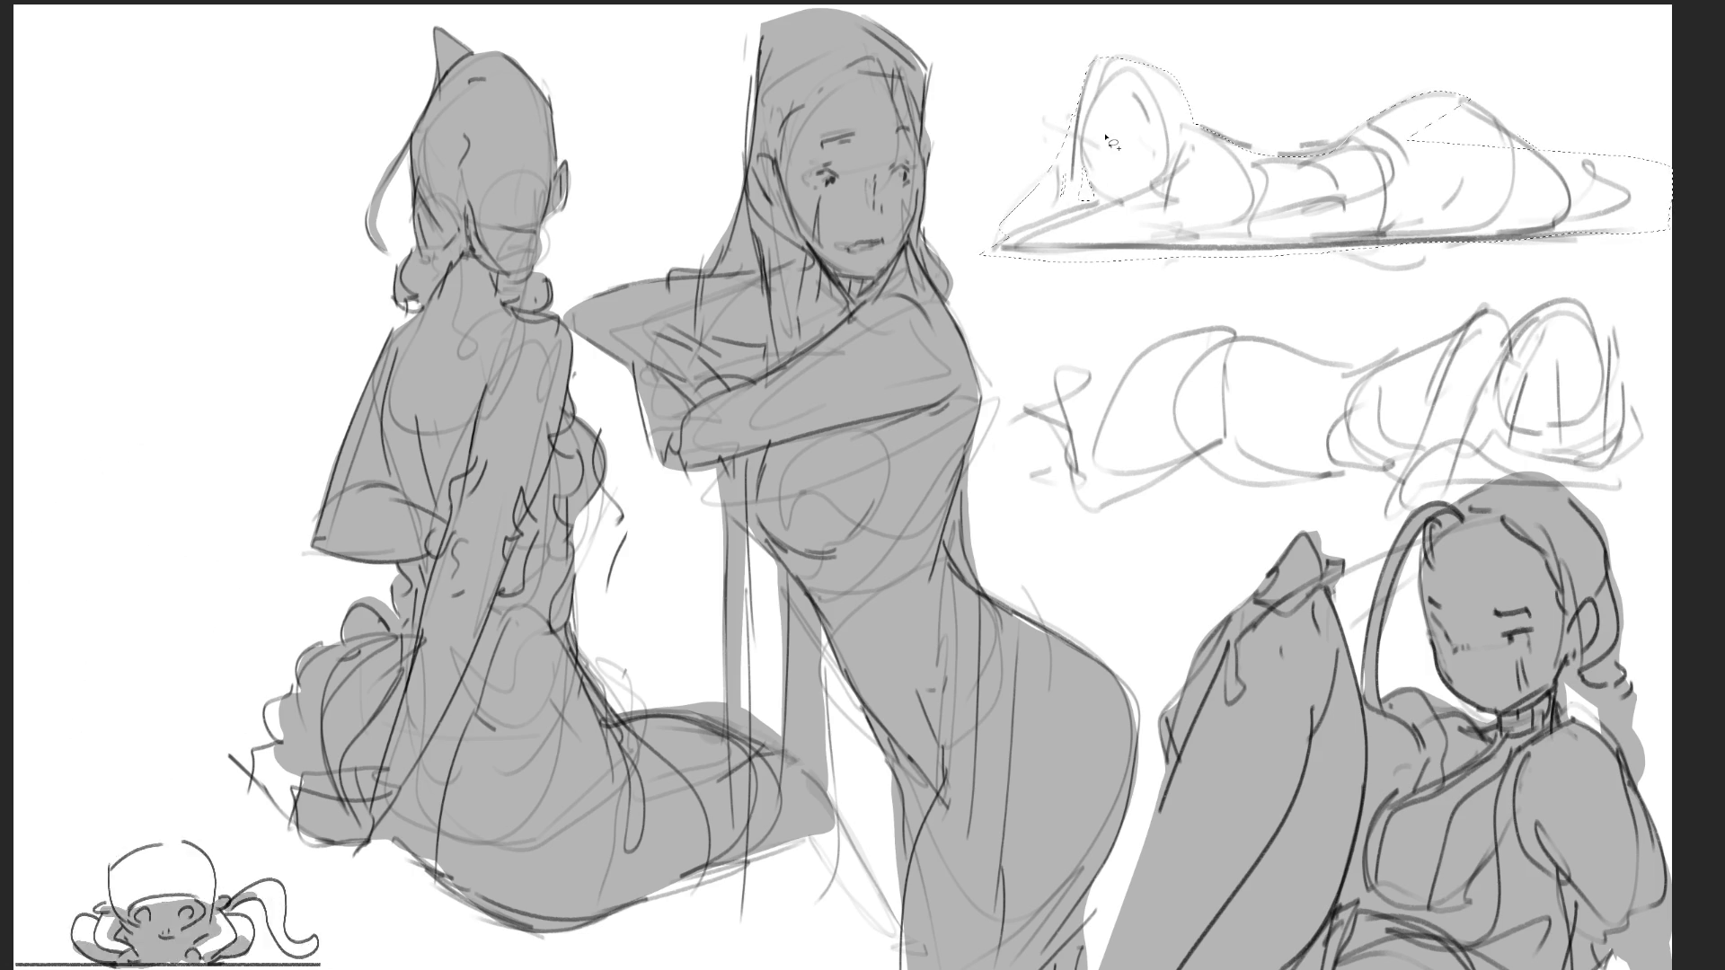
key("alt+BackSpace")
key("b")
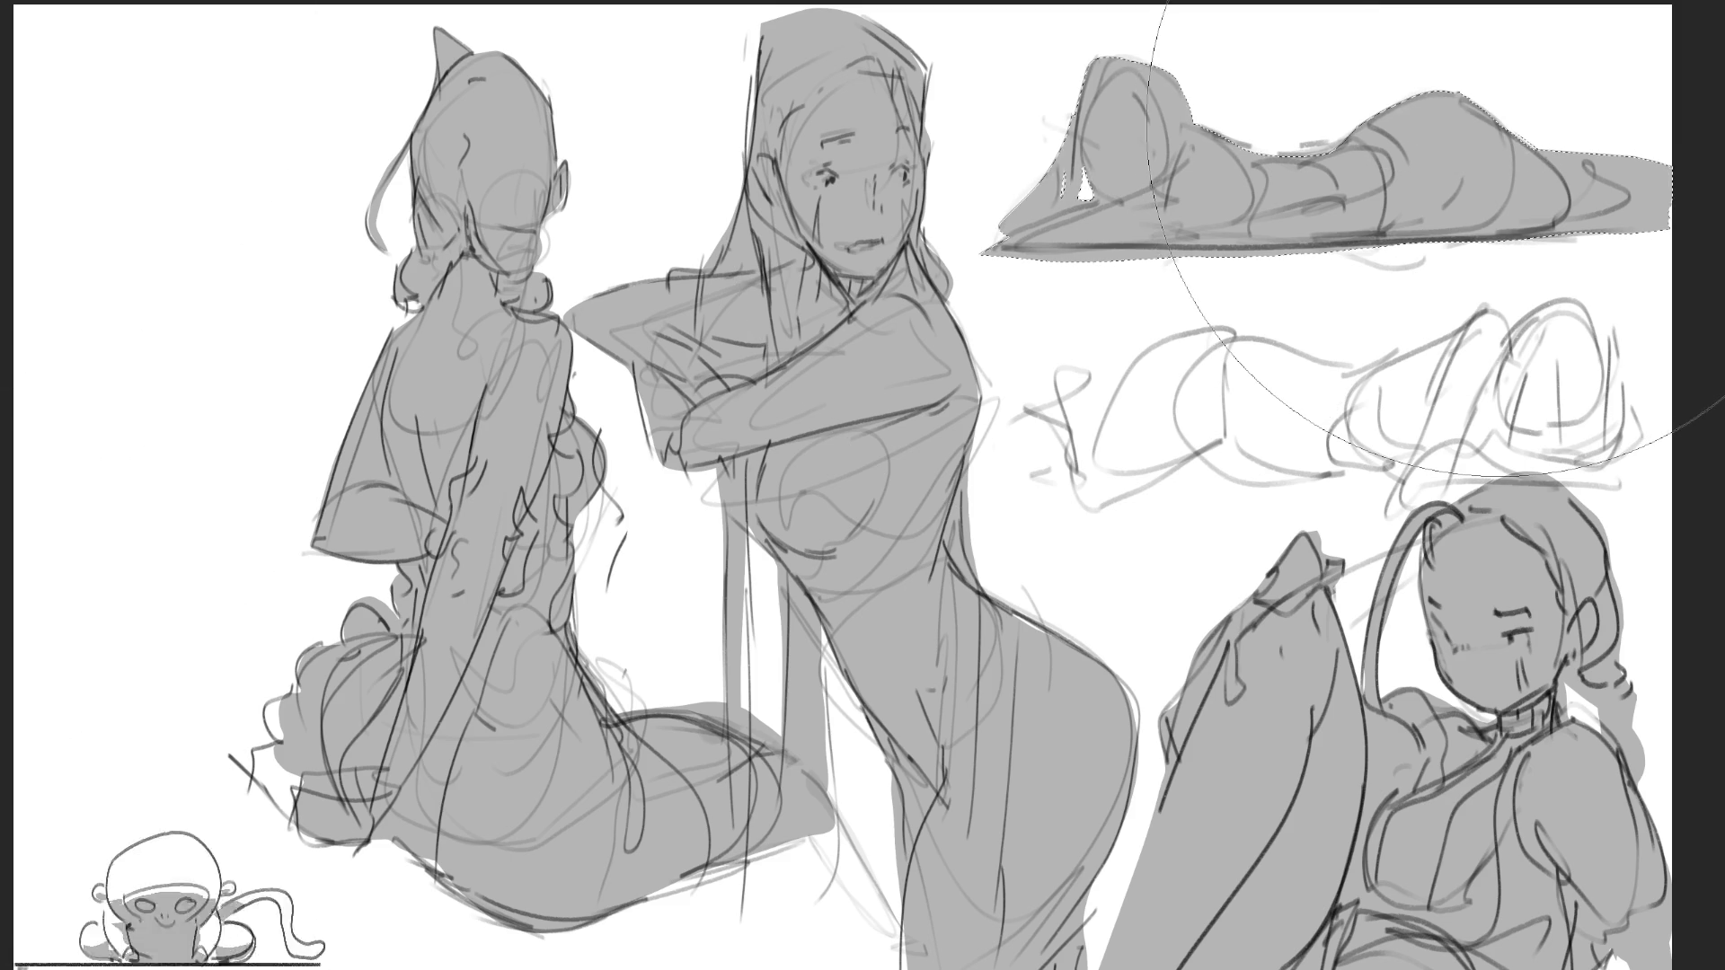
key("ctrl+d")
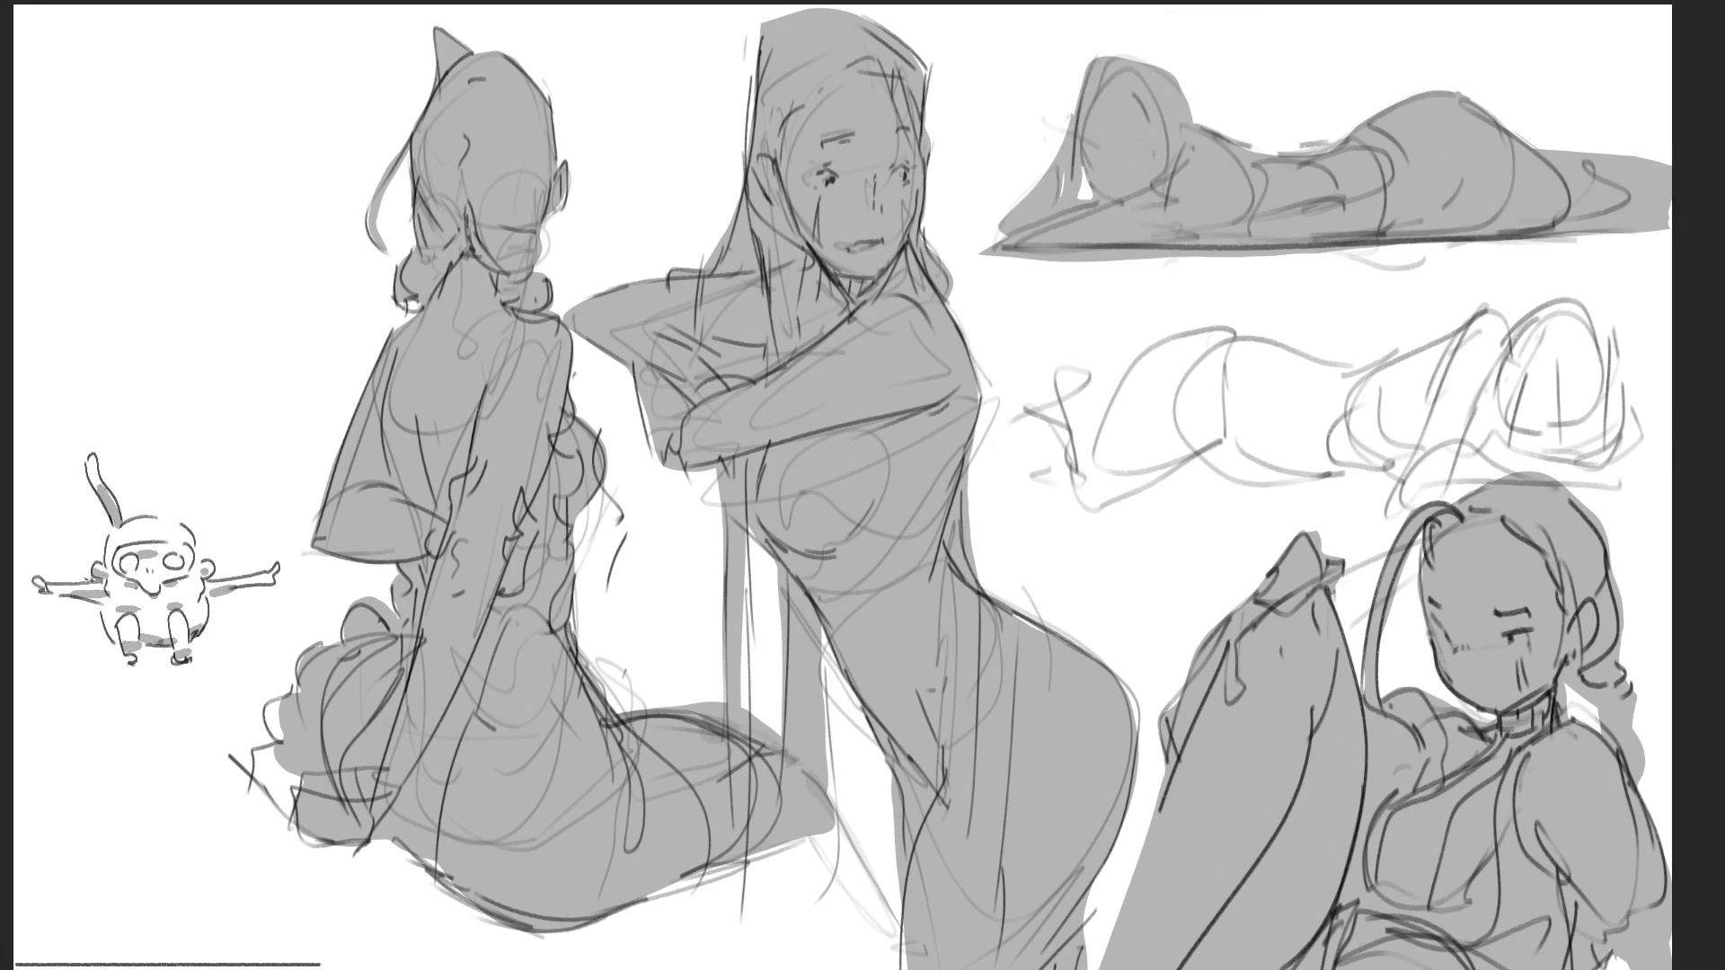
mouse_move(1277, 348)
left_mouse_down()
mouse_move(1218, 332)
mouse_move(1096, 436)
left_mouse_up()
mouse_move(1089, 374)
left_mouse_down()
mouse_move(979, 440)
mouse_move(1051, 463)
mouse_move(1081, 514)
mouse_move(1194, 476)
mouse_move(1624, 492)
mouse_move(1647, 449)
mouse_move(1639, 341)
mouse_move(1598, 308)
mouse_move(1308, 362)
left_mouse_up()
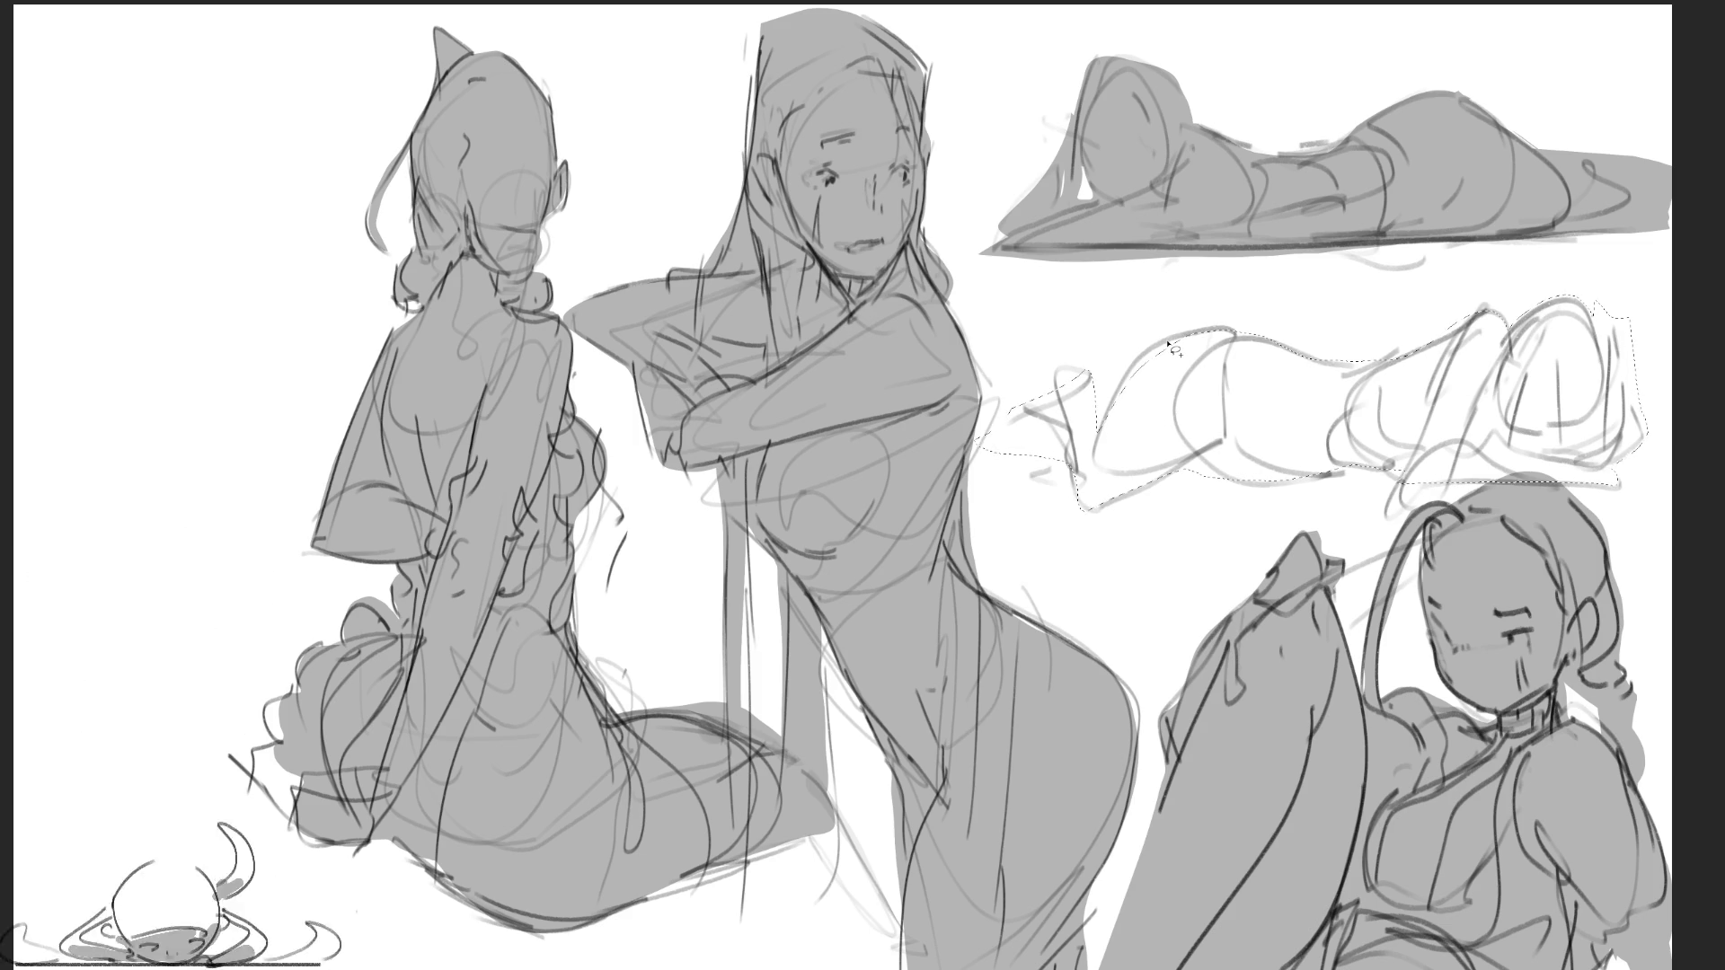
Brush grey into the lower reclining figure, deselect, and make the brush smaller
left_click_drag(1213, 359, 1482, 359)
key("ctrl+d")
key("bracketleft")
key("bracketleft")
key("bracketleft")
key("bracketleft")
key("bracketleft")
key("bracketleft")
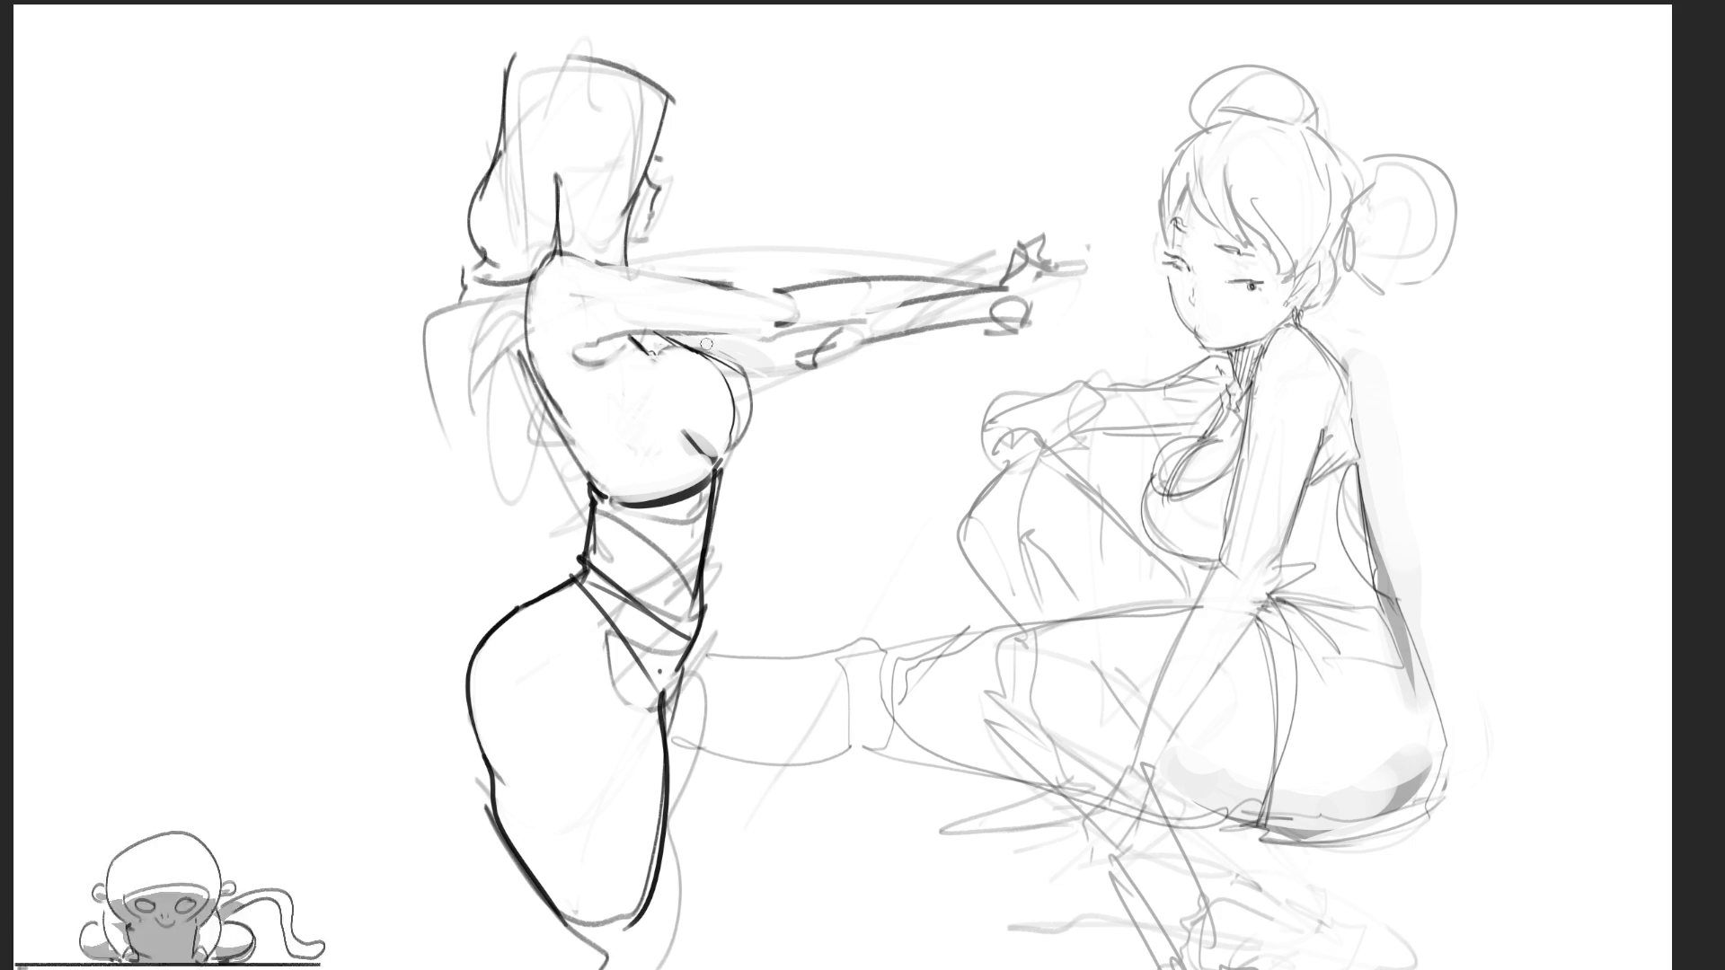
Shade the kicking figure's outstretched arm, hip and left thigh with soft grey strokes
left_click_drag(693, 344, 797, 351)
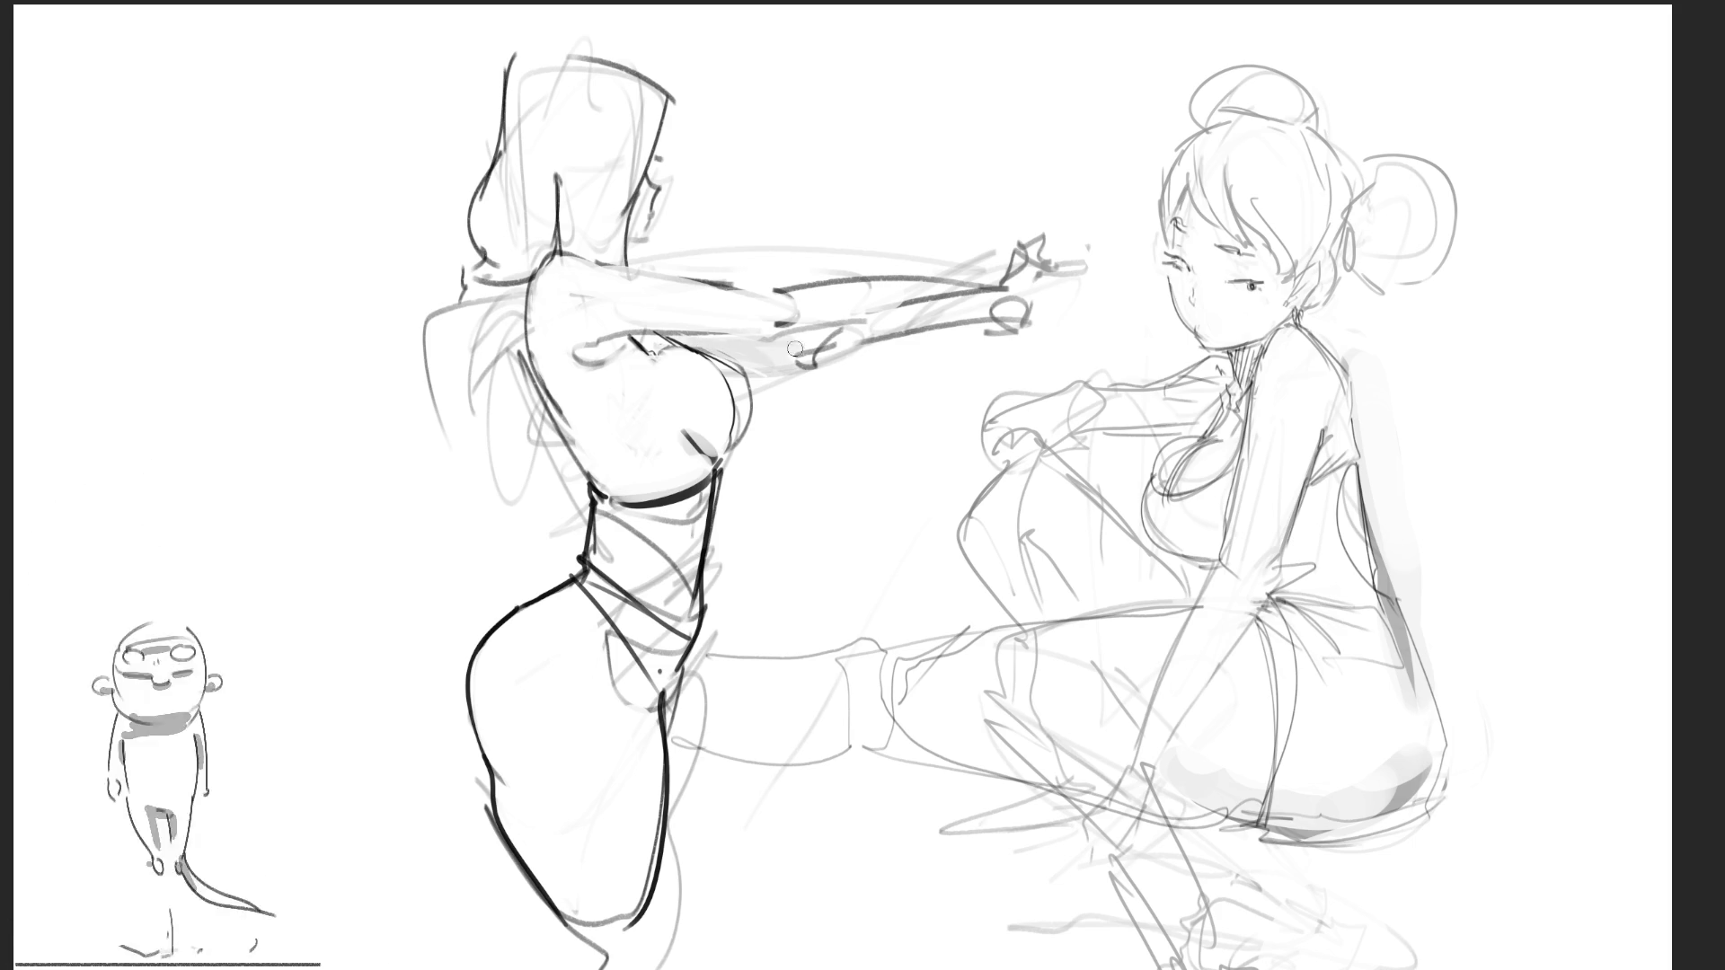
left_click_drag(1024, 296, 589, 355)
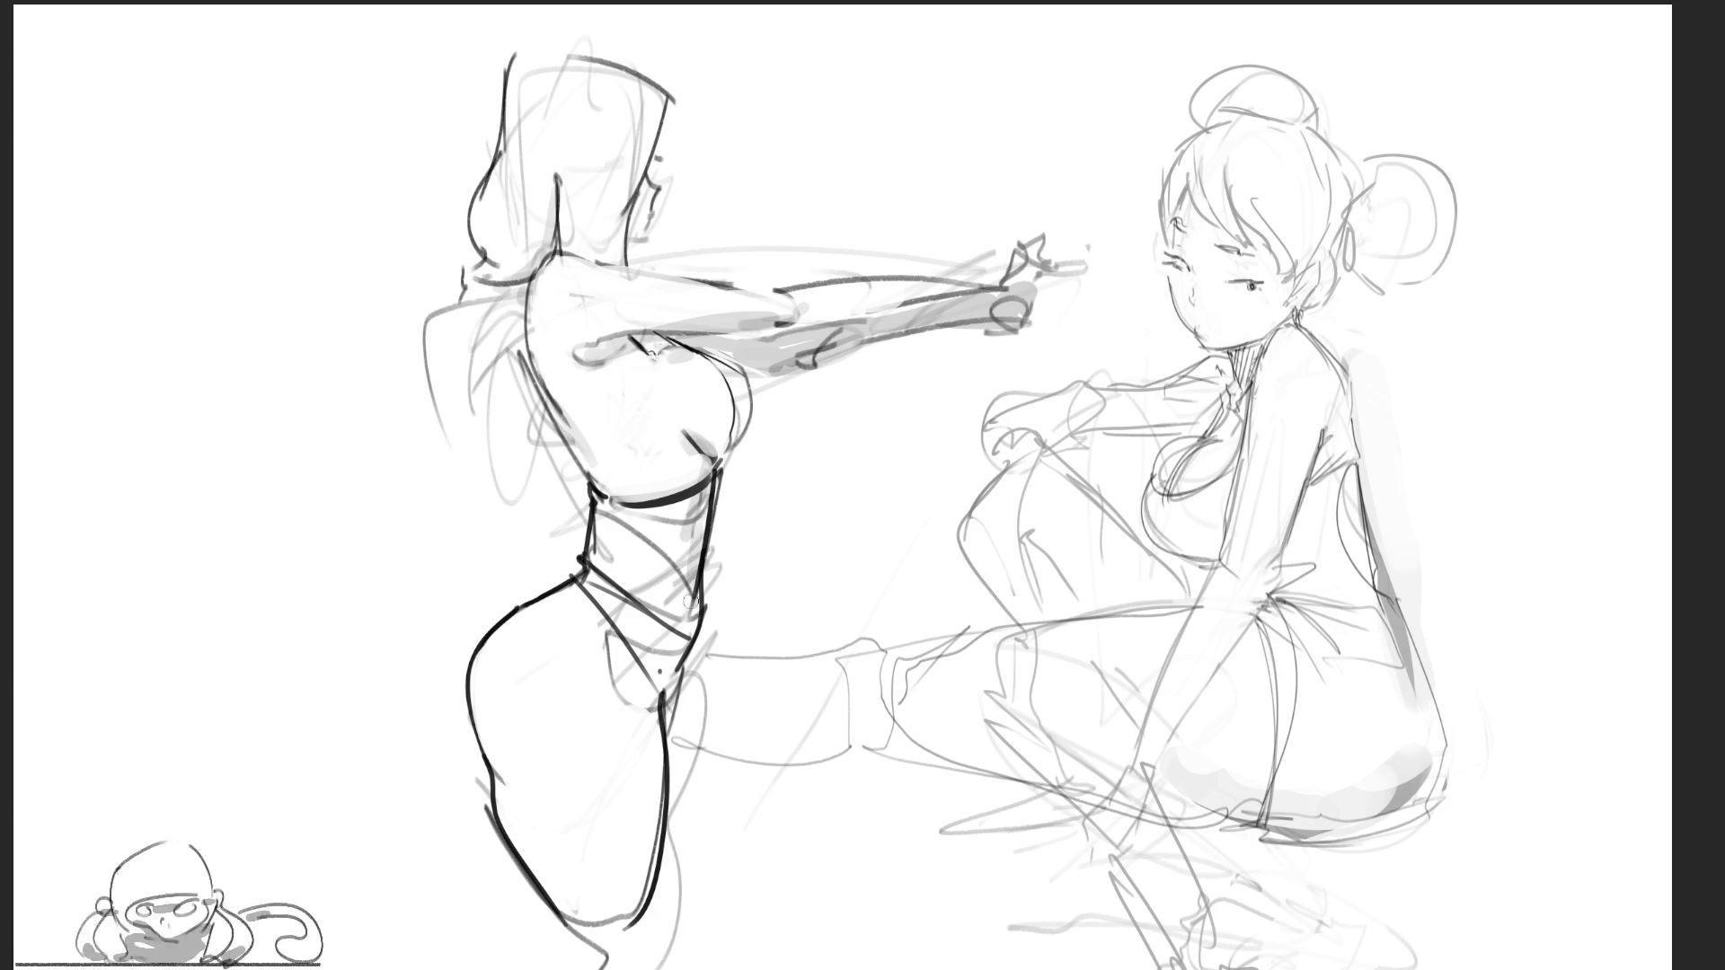
mouse_move(687, 652)
left_mouse_down()
mouse_move(649, 678)
mouse_move(647, 719)
mouse_move(660, 700)
left_mouse_up()
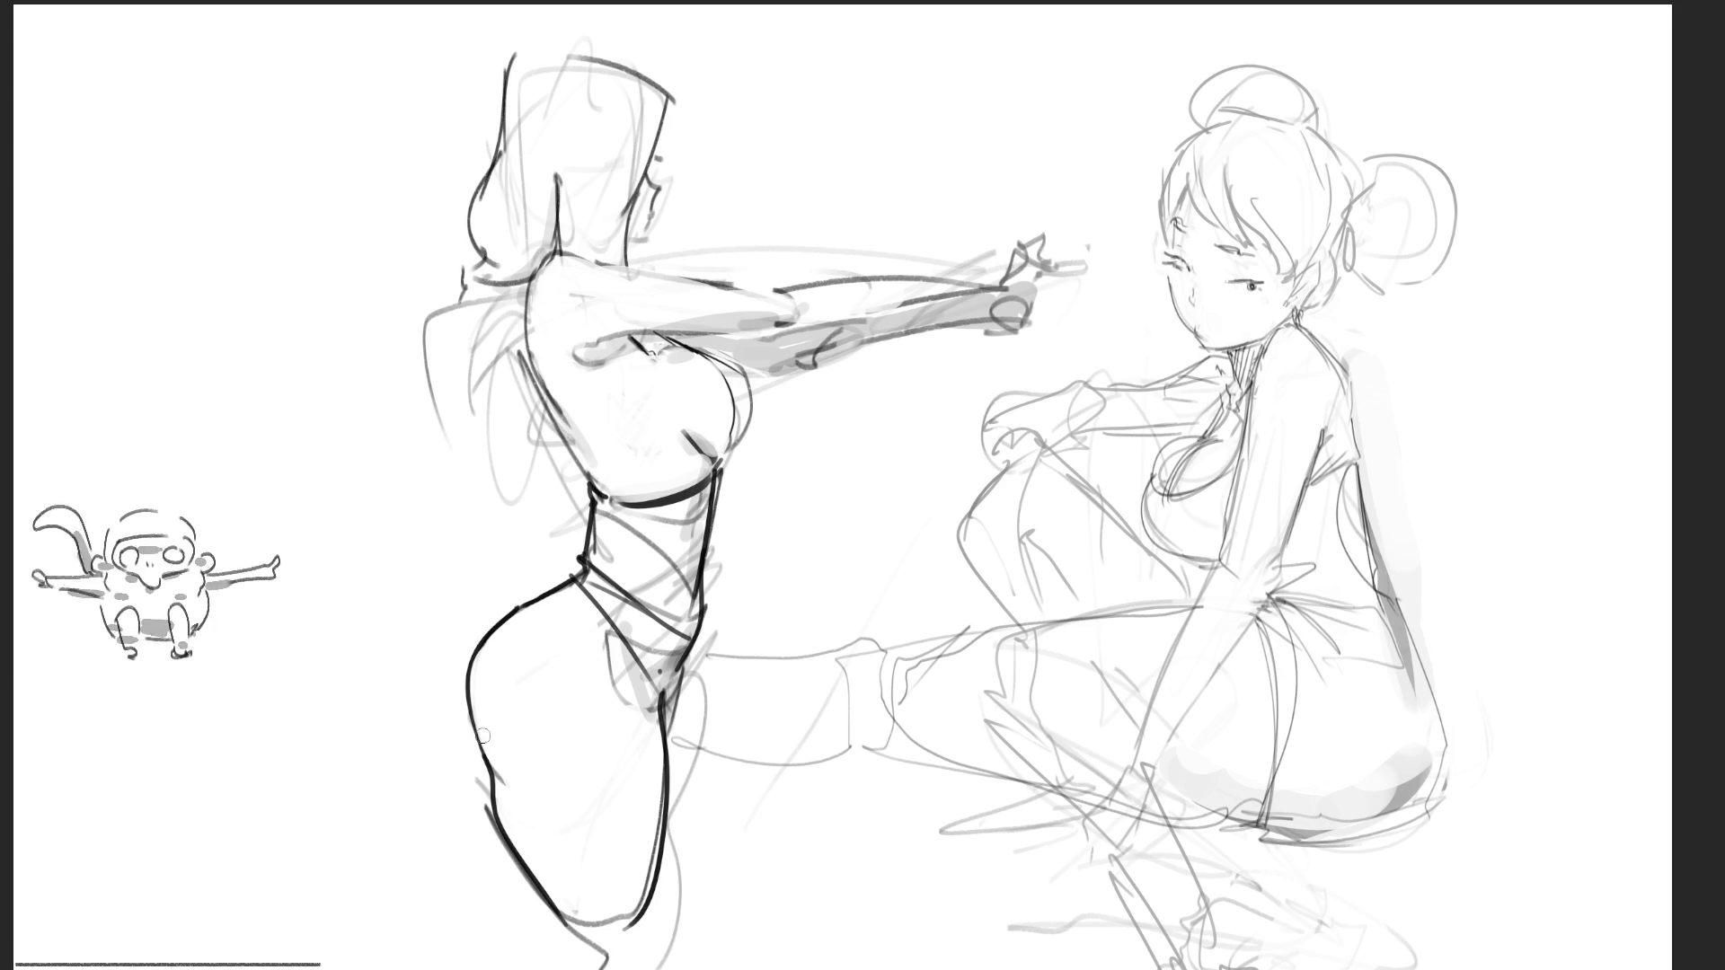
left_click_drag(505, 790, 511, 815)
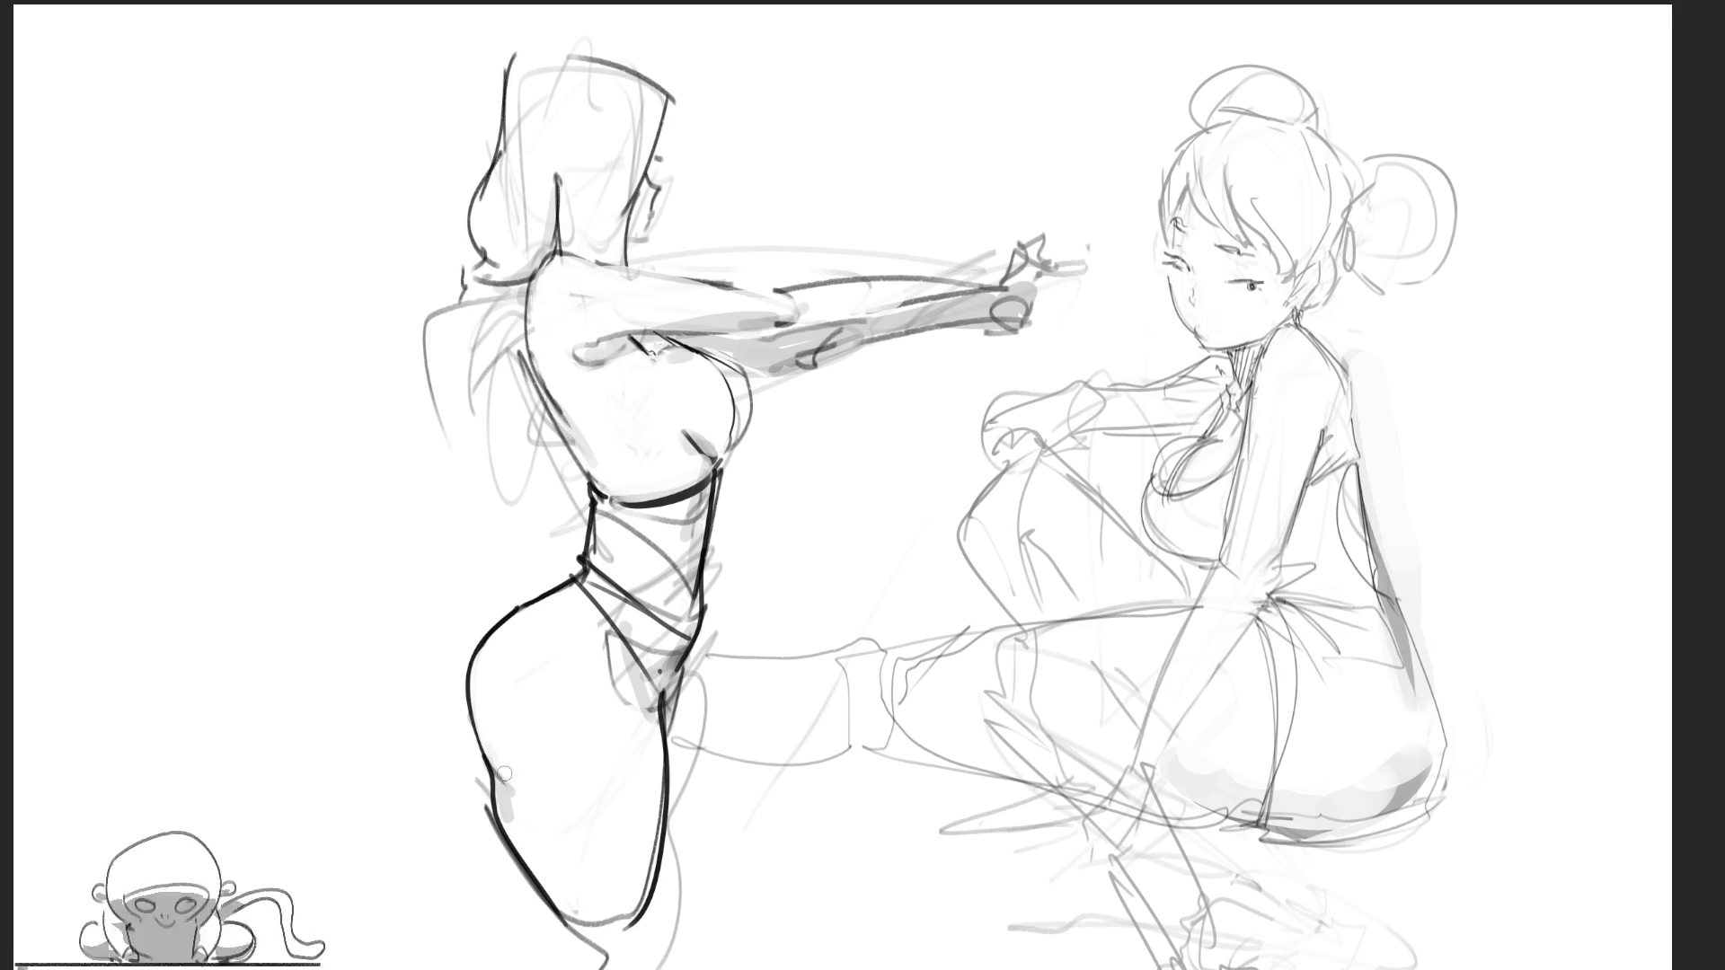
left_click_drag(497, 752, 505, 788)
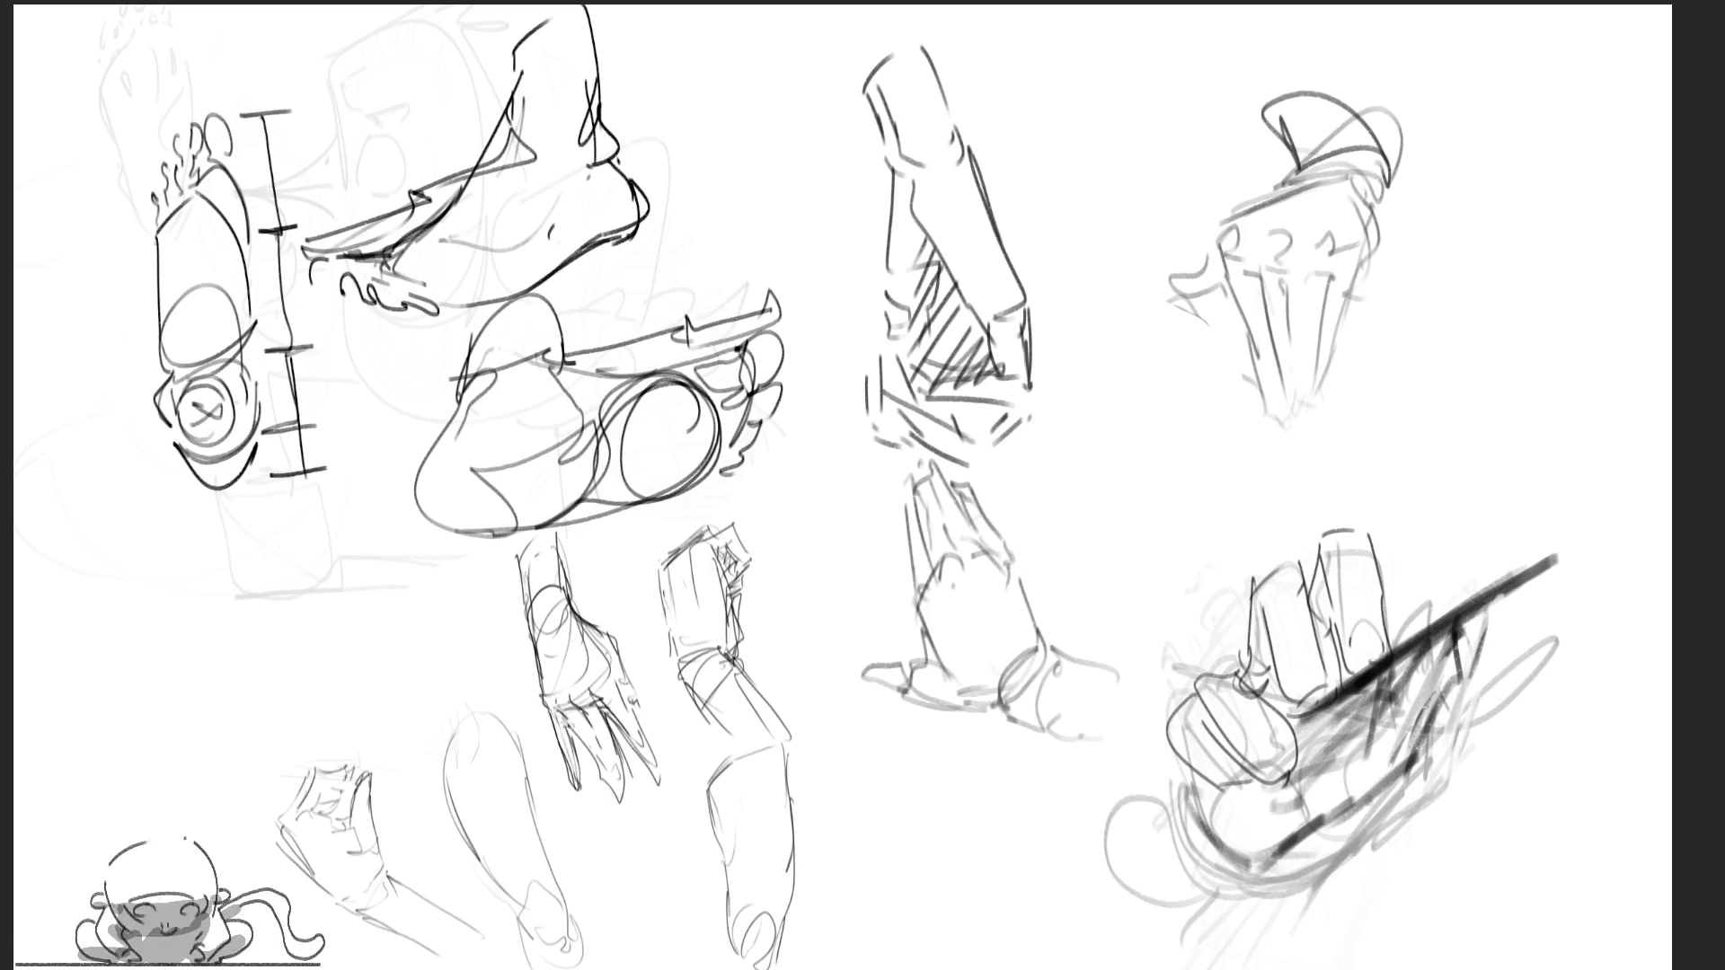
Lasso the right-side hand studies and scale them to about half size toward the lower left
mouse_move(1487, 381)
left_mouse_down()
mouse_move(1200, 56)
mouse_move(858, 8)
mouse_move(832, 366)
mouse_move(867, 767)
mouse_move(1671, 759)
left_mouse_up()
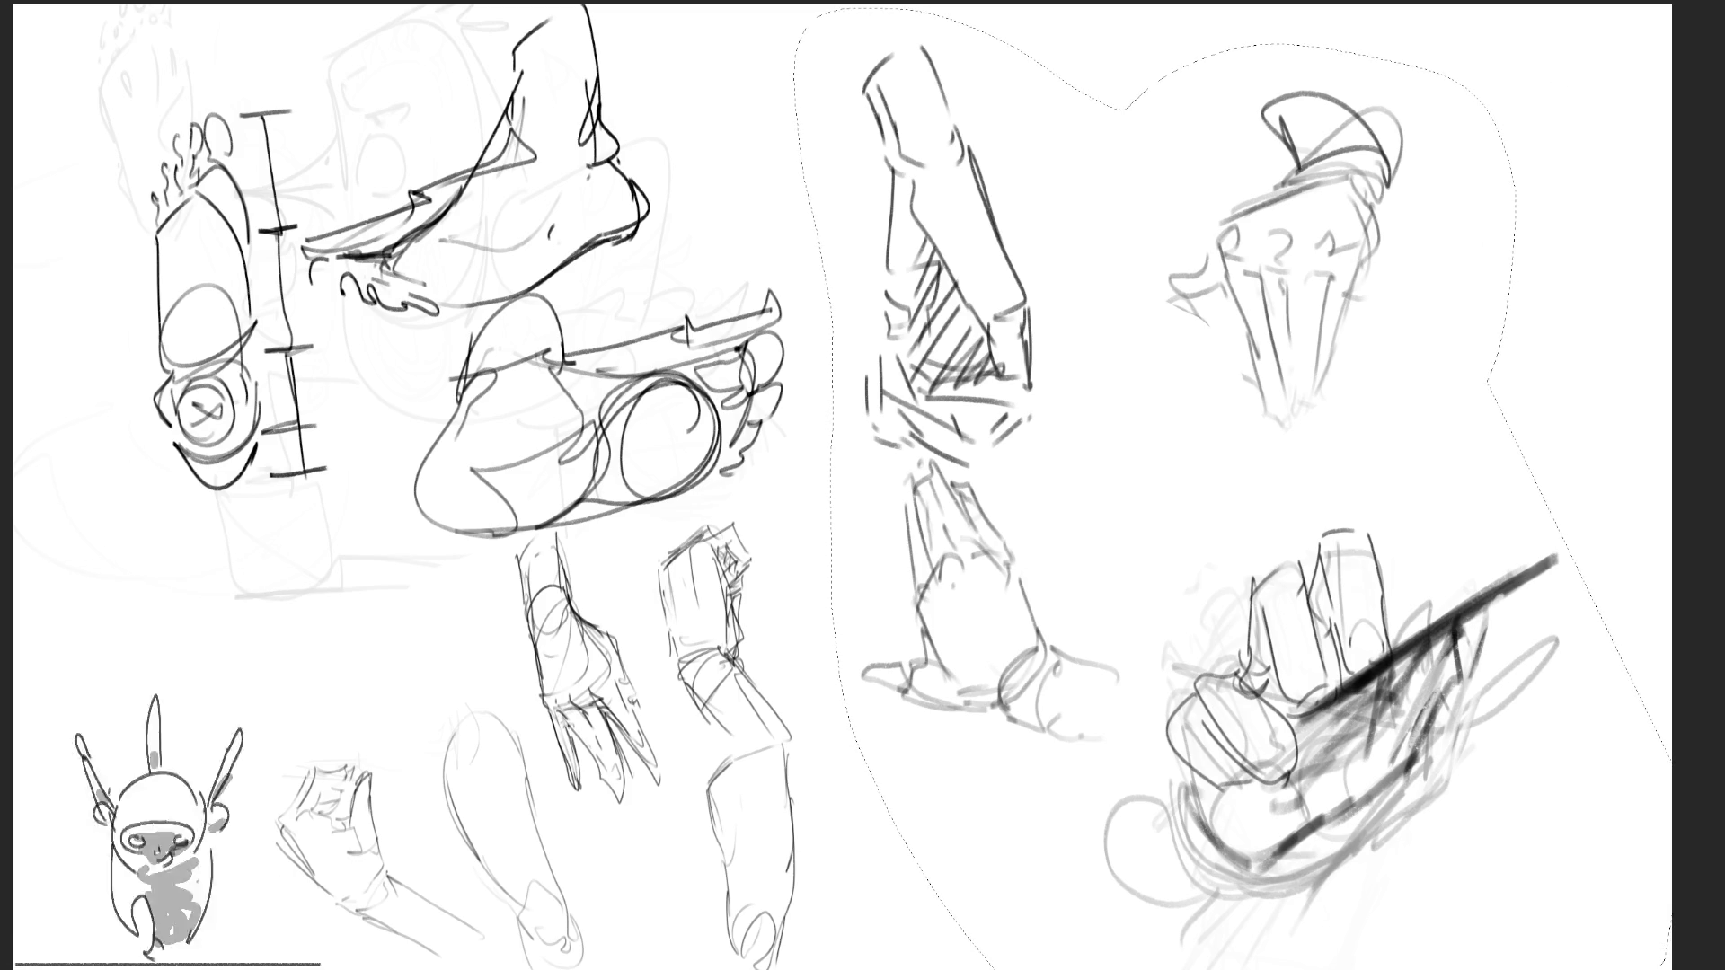
key("ctrl+t")
mouse_move(1676, 11)
left_mouse_down()
mouse_move(1447, 300)
mouse_move(1278, 466)
left_mouse_up()
key("Return")
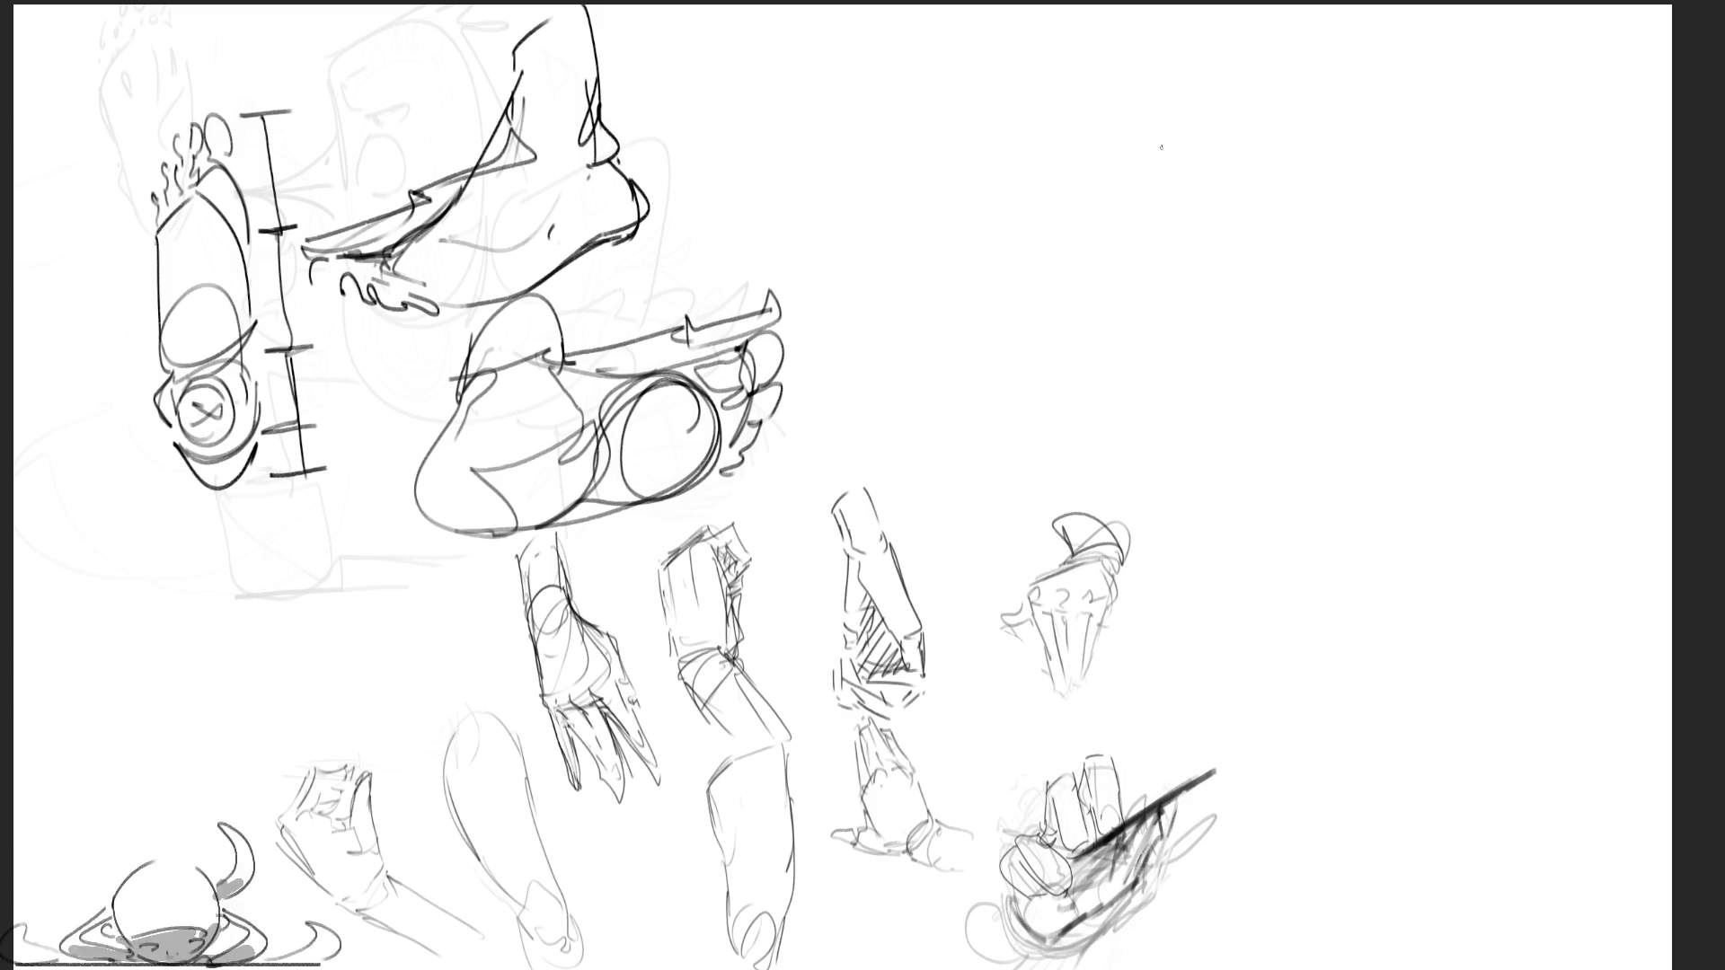
Start a new study in the upper right, redoing one stroke, and extend it downward
mouse_move(1149, 194)
left_mouse_down()
mouse_move(1221, 128)
mouse_move(1194, 145)
mouse_move(1231, 131)
mouse_move(1194, 201)
mouse_move(1254, 193)
mouse_move(1182, 203)
mouse_move(1286, 244)
left_mouse_up()
key("ctrl+z")
mouse_move(1296, 119)
left_mouse_down()
mouse_move(1330, 246)
mouse_move(1312, 292)
left_mouse_up()
mouse_move(1309, 97)
left_mouse_down()
mouse_move(1336, 158)
mouse_move(1437, 231)
left_mouse_up()
left_click_drag(1264, 275, 1346, 341)
left_click_drag(1338, 199, 1344, 384)
mouse_move(1244, 245)
left_mouse_down()
mouse_move(1292, 400)
mouse_move(1321, 429)
left_mouse_up()
Sketch the shoulder's lower edges, outward curve, inner curve and apex
mouse_move(1345, 388)
left_mouse_down()
mouse_move(1334, 425)
mouse_move(1439, 313)
left_mouse_up()
mouse_move(1403, 189)
left_mouse_down()
mouse_move(1536, 231)
mouse_move(1552, 263)
left_mouse_up()
left_click_drag(1419, 195, 1473, 317)
left_click_drag(1563, 244, 1424, 322)
left_click_drag(1252, 255, 1238, 368)
left_click_drag(1323, 72, 1293, 103)
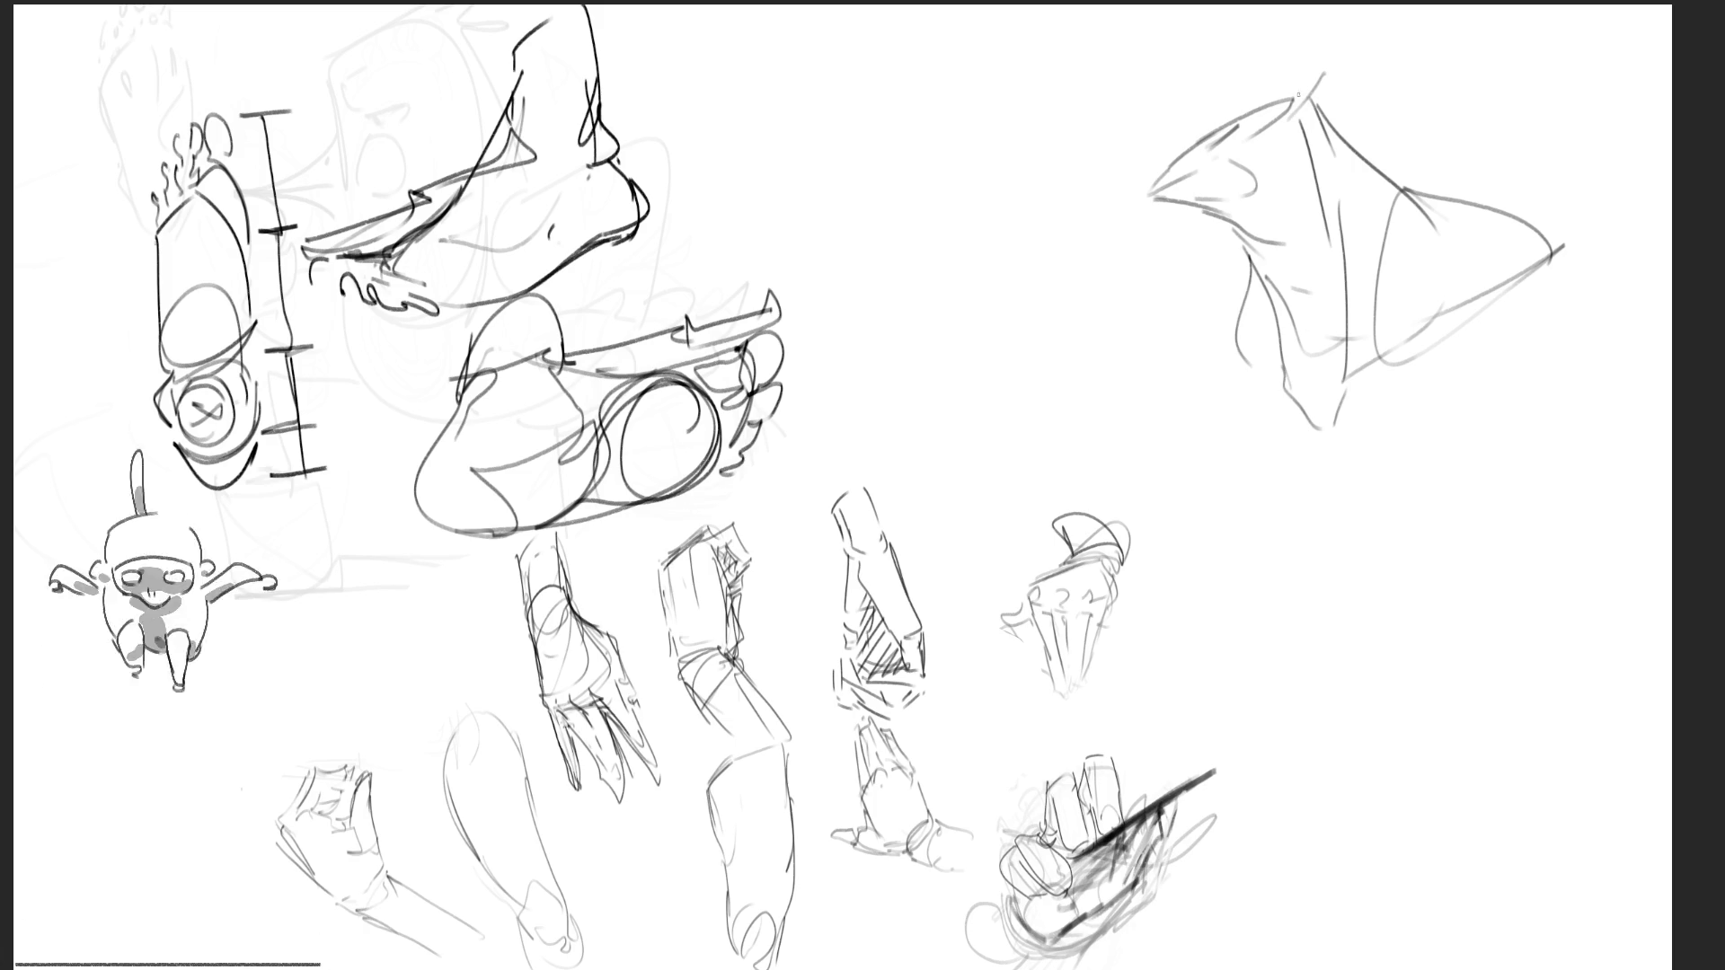
Refine the shoulder's right end and left edge, and sketch an arm to its left
mouse_move(1542, 232)
left_mouse_down()
mouse_move(1565, 221)
mouse_move(1567, 250)
mouse_move(1671, 241)
left_mouse_up()
left_click_drag(1563, 267, 1507, 325)
mouse_move(1568, 266)
left_mouse_down()
mouse_move(1607, 384)
mouse_move(1671, 395)
left_mouse_up()
left_click_drag(1581, 415, 1626, 410)
left_click_drag(1220, 320, 1237, 376)
mouse_move(1221, 313)
left_mouse_down()
mouse_move(1207, 344)
mouse_move(1202, 286)
left_mouse_up()
mouse_move(1201, 284)
left_mouse_down()
mouse_move(1139, 394)
mouse_move(1212, 379)
mouse_move(1238, 298)
mouse_move(1150, 327)
left_mouse_up()
mouse_move(1133, 410)
left_mouse_down()
mouse_move(1207, 382)
mouse_move(1216, 357)
mouse_move(1284, 379)
left_mouse_up()
Add strokes and sweeping fabric-like curves beneath the shoulder study
left_click_drag(1302, 388, 1313, 436)
left_click_drag(1285, 430, 1315, 453)
left_click_drag(1201, 422, 1235, 438)
left_click_drag(1201, 426, 1332, 568)
mouse_move(1312, 454)
left_mouse_down()
mouse_move(1317, 492)
mouse_move(1390, 553)
left_mouse_up()
mouse_move(1390, 554)
left_mouse_down()
mouse_move(1244, 521)
mouse_move(1204, 489)
left_mouse_up()
mouse_move(1286, 577)
left_mouse_down()
mouse_move(1313, 584)
mouse_move(1608, 490)
left_mouse_up()
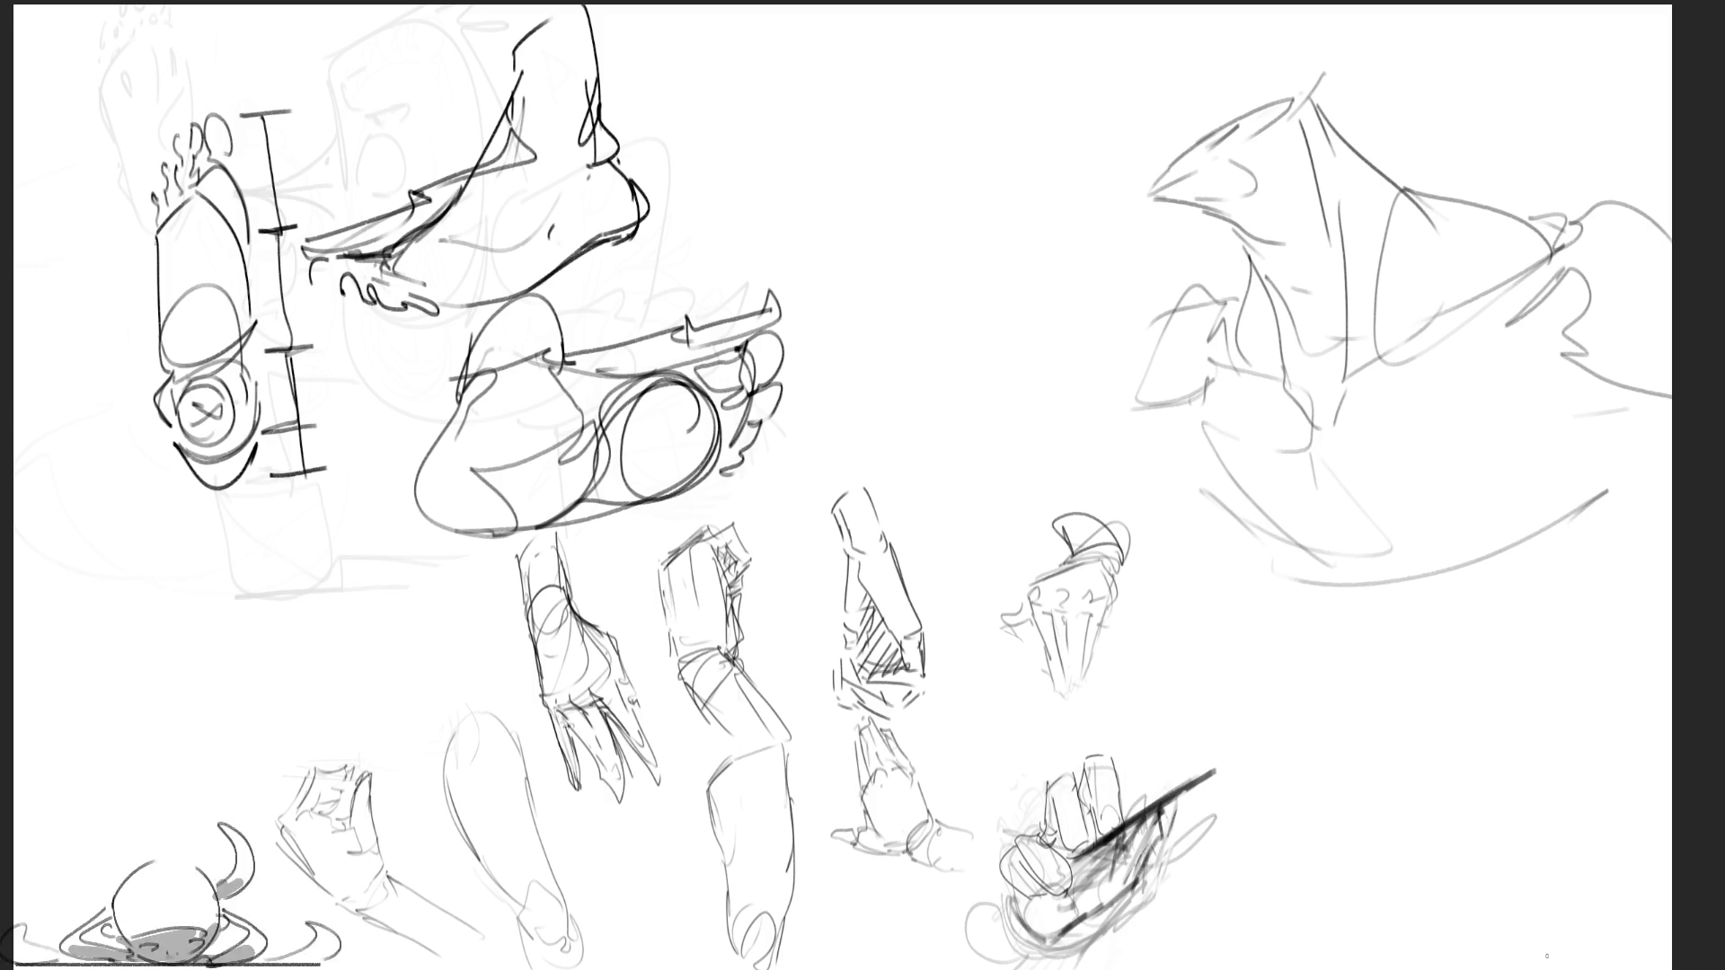
mouse_move(1276, 568)
left_mouse_down()
mouse_move(1393, 639)
mouse_move(1651, 519)
mouse_move(1401, 629)
mouse_move(1412, 692)
left_mouse_up()
mouse_move(1289, 613)
left_mouse_down()
mouse_move(1259, 574)
mouse_move(1647, 687)
left_mouse_up()
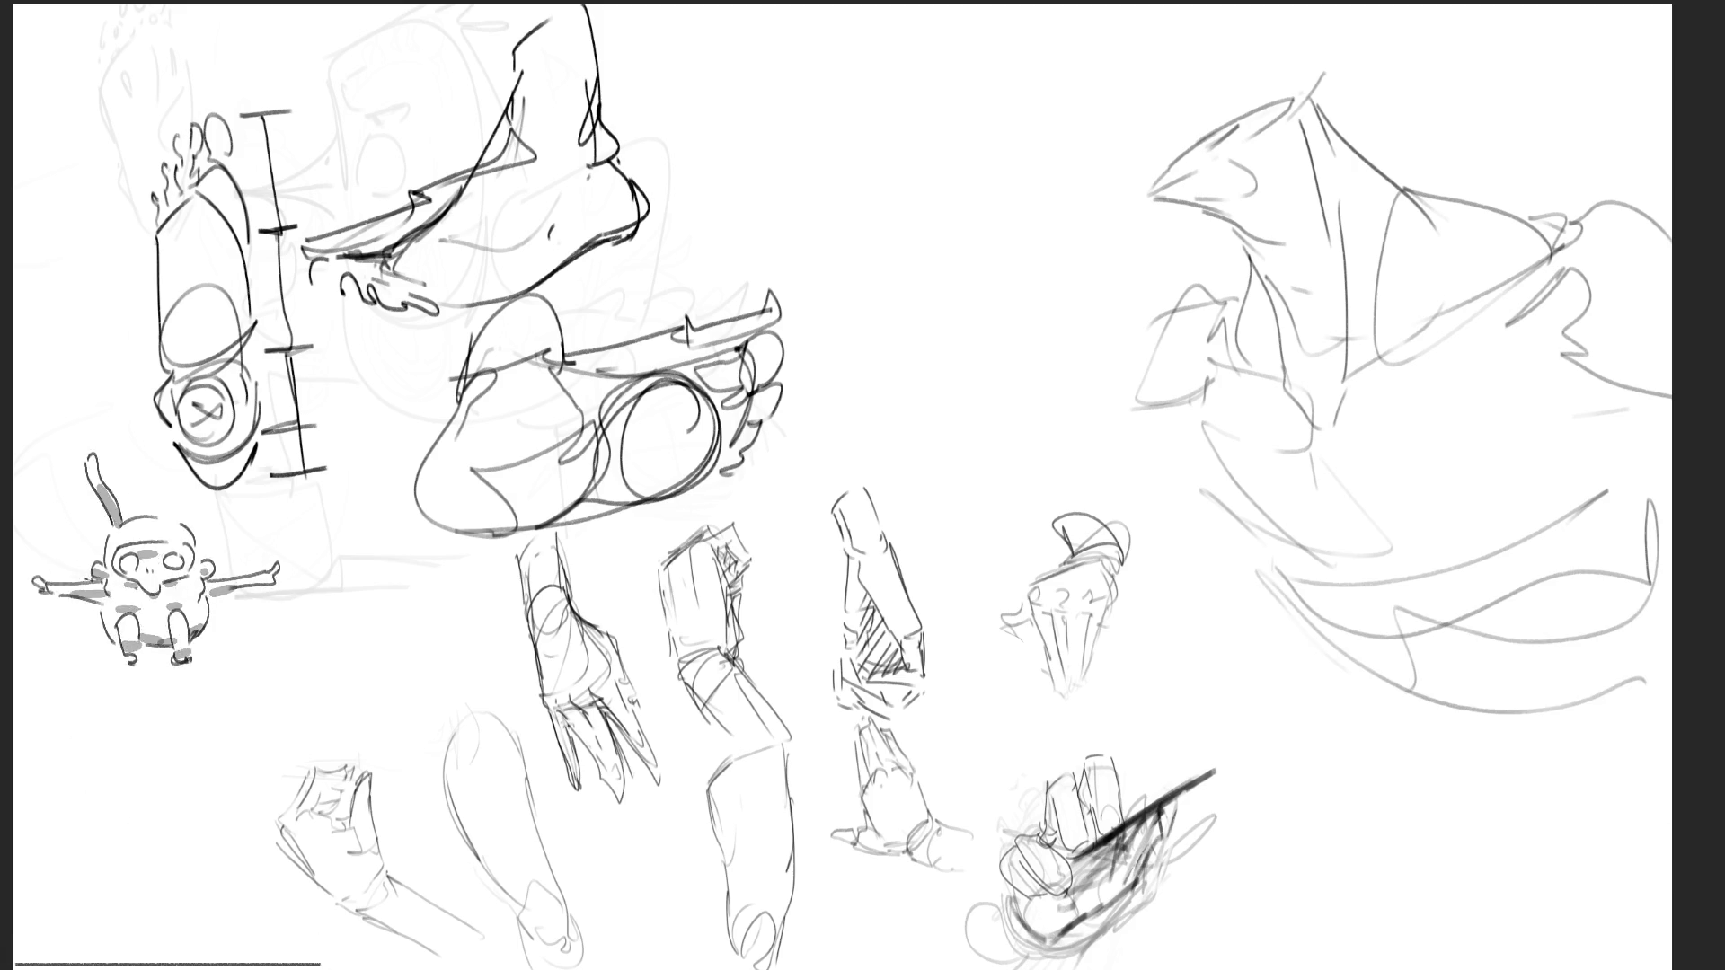
Erase the shoulder study on the right with the eraser, then return to the brush
key("e")
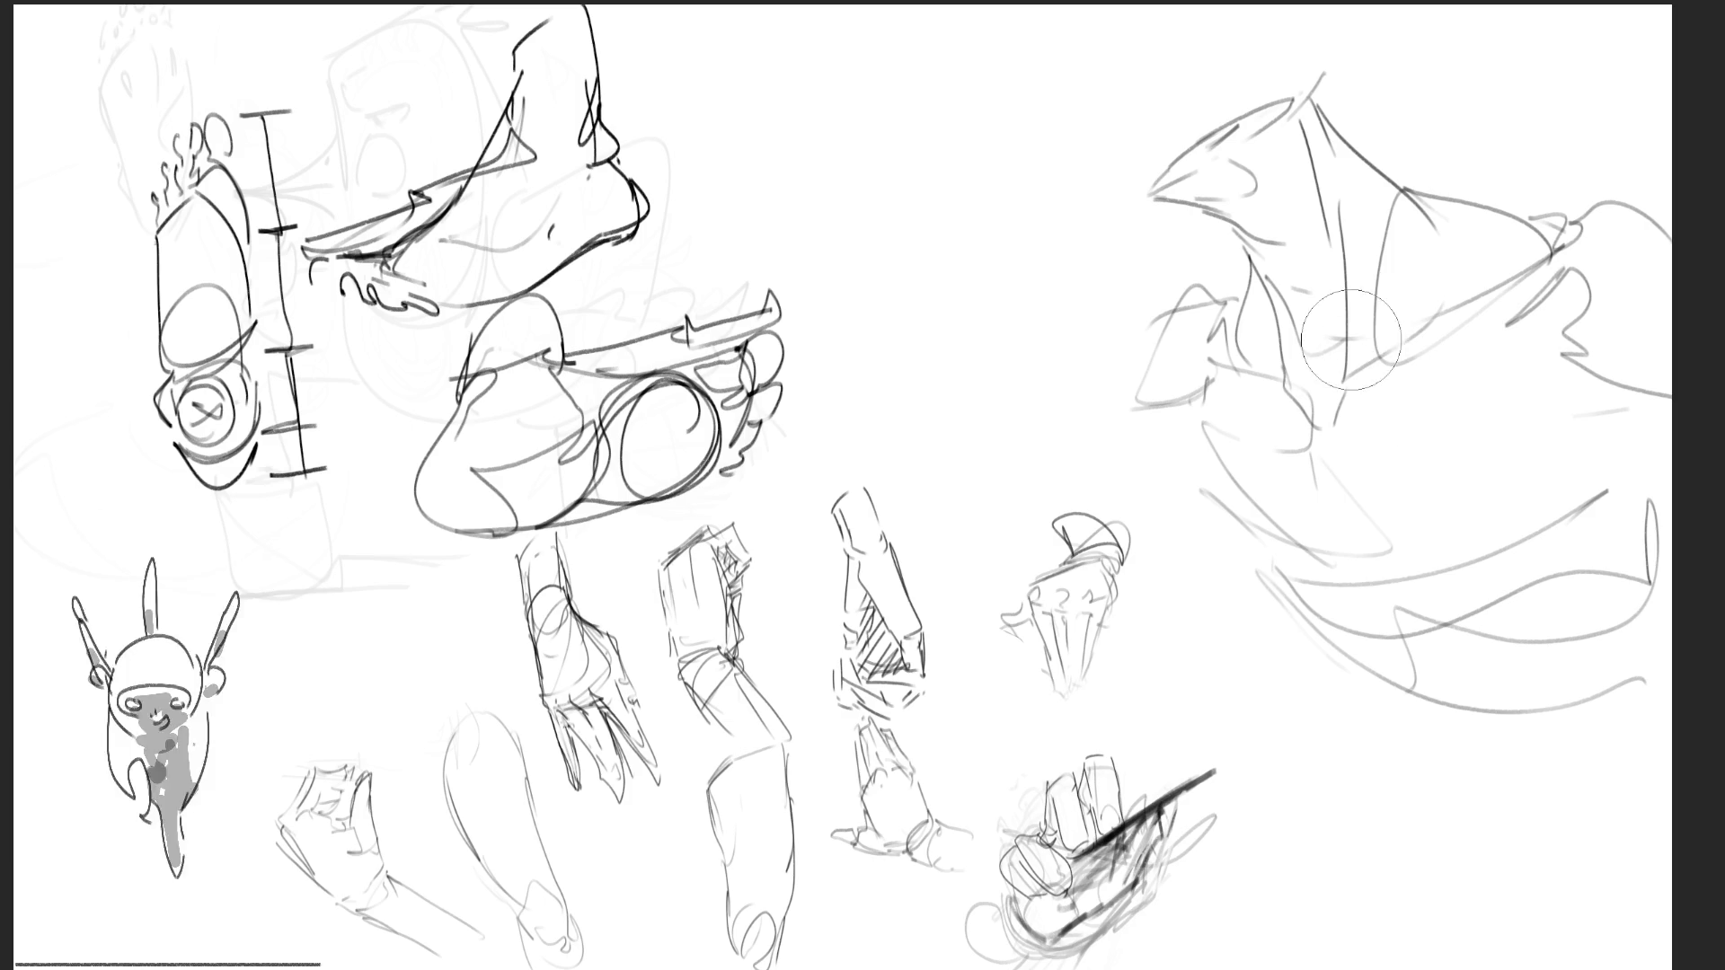
mouse_move(1196, 152)
left_mouse_down()
mouse_move(1230, 365)
mouse_move(1144, 192)
mouse_move(1282, 527)
mouse_move(1455, 704)
mouse_move(1668, 303)
mouse_move(1606, 208)
left_mouse_up()
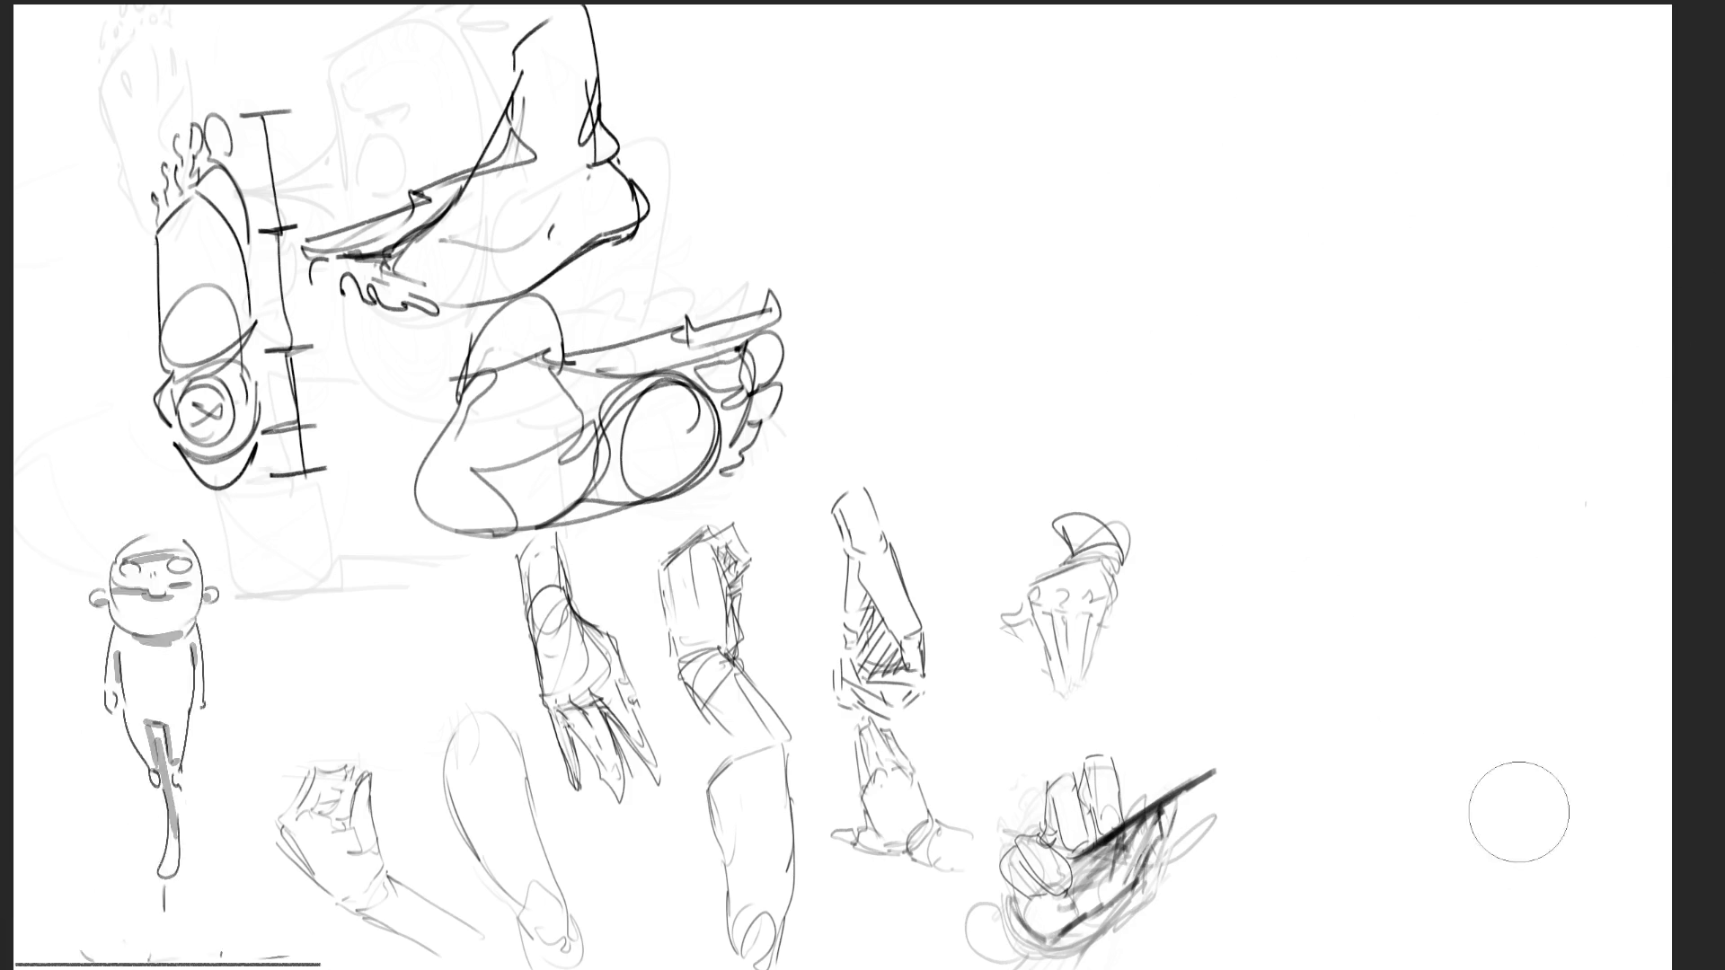
key("e")
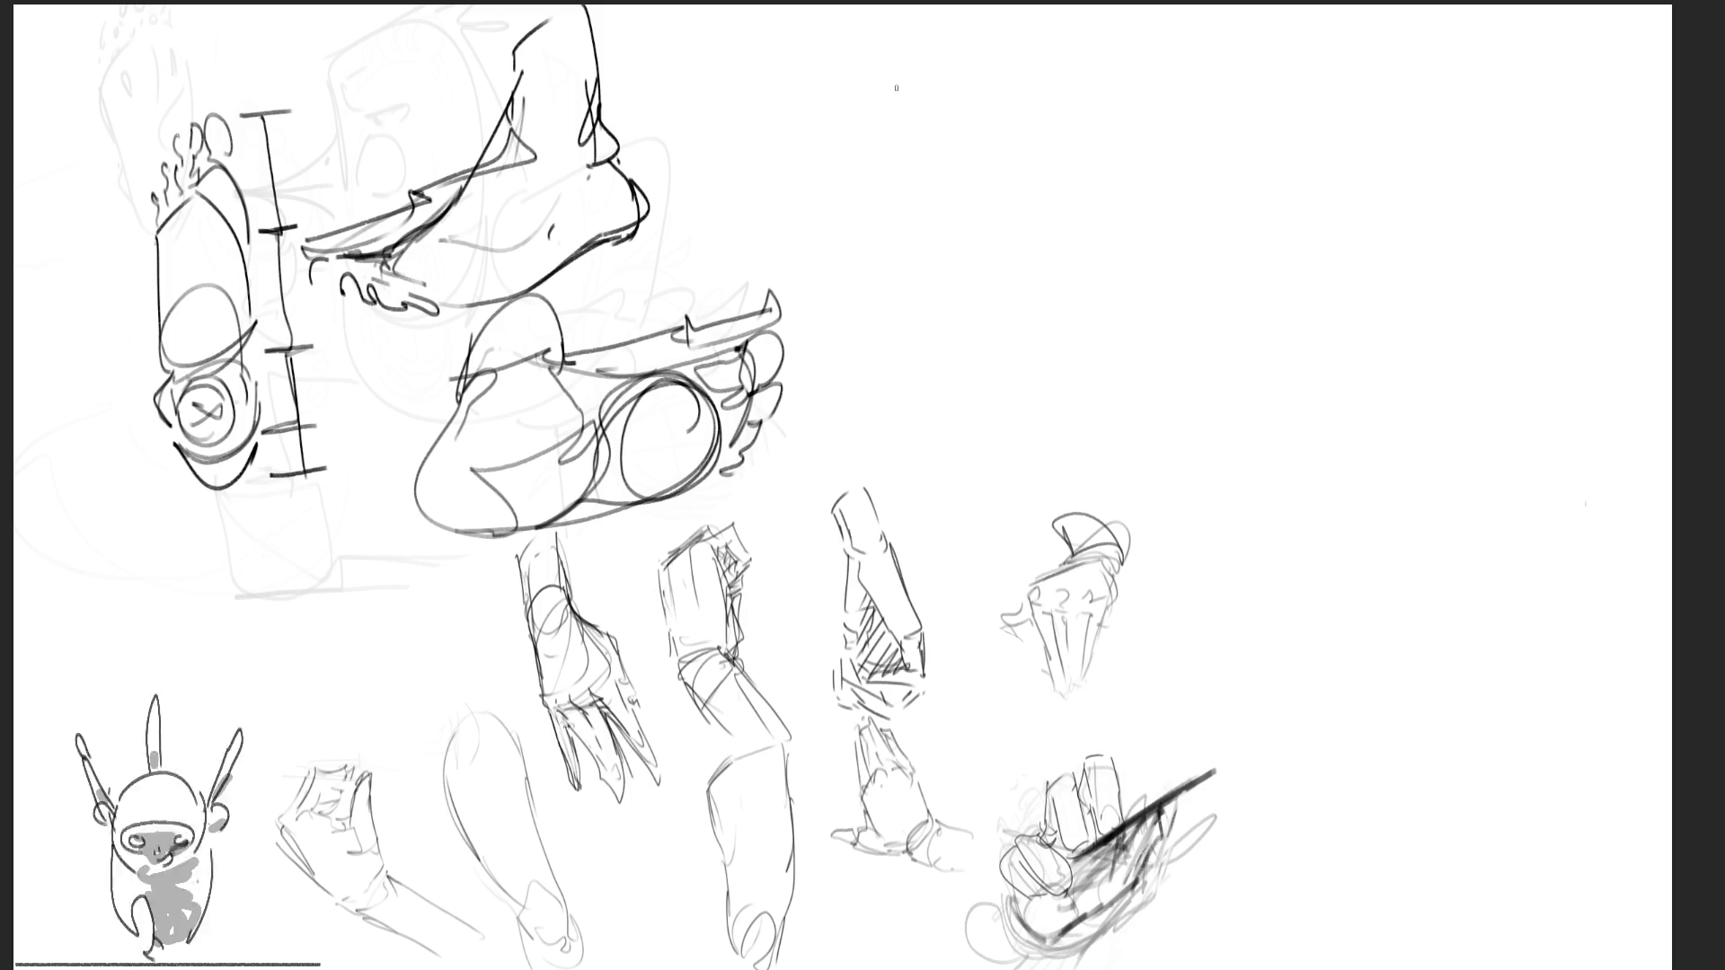
Draw a cartoon head near top centre with facial details, side curls and a cap brim
mouse_move(886, 99)
left_mouse_down()
mouse_move(894, 155)
mouse_move(954, 57)
mouse_move(1004, 145)
mouse_move(887, 140)
left_mouse_up()
mouse_move(891, 154)
left_mouse_down()
mouse_move(989, 131)
mouse_move(893, 109)
mouse_move(955, 83)
left_mouse_up()
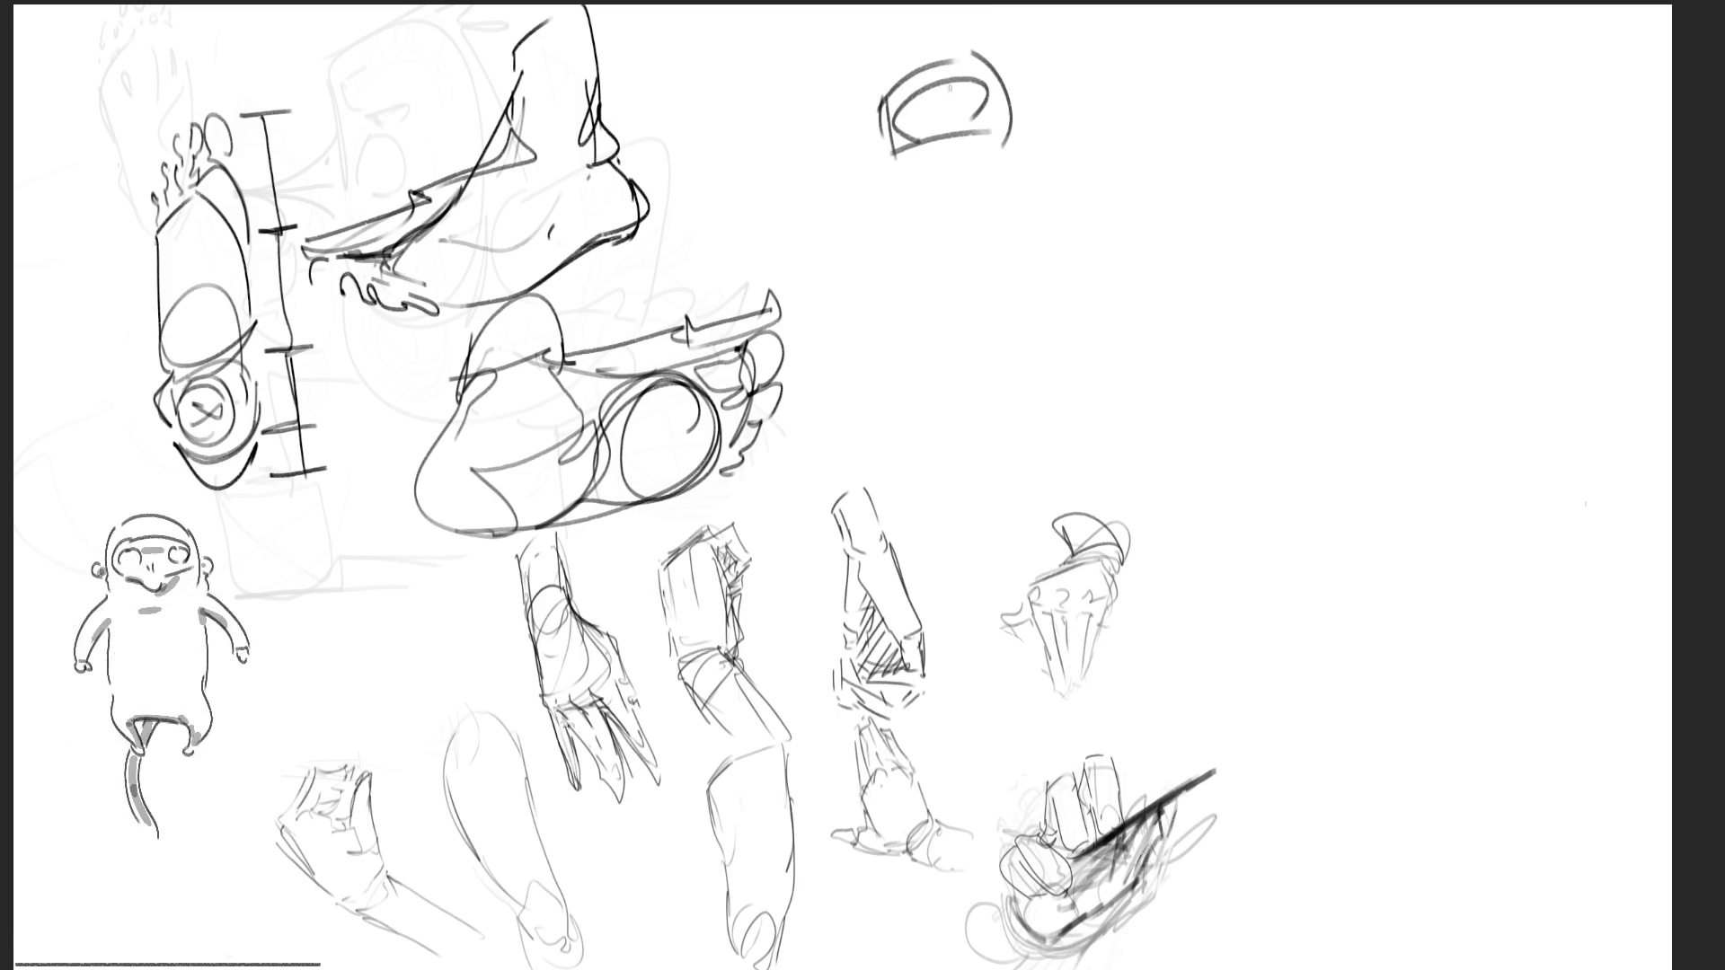
mouse_move(888, 154)
left_mouse_down()
mouse_move(889, 212)
mouse_move(925, 148)
mouse_move(989, 134)
mouse_move(1024, 185)
mouse_move(917, 177)
mouse_move(987, 166)
mouse_move(906, 203)
mouse_move(998, 199)
left_mouse_up()
mouse_move(982, 201)
left_mouse_down()
mouse_move(996, 209)
mouse_move(961, 216)
mouse_move(997, 228)
left_mouse_up()
left_click_drag(894, 175, 885, 200)
left_click_drag(1025, 148, 1030, 171)
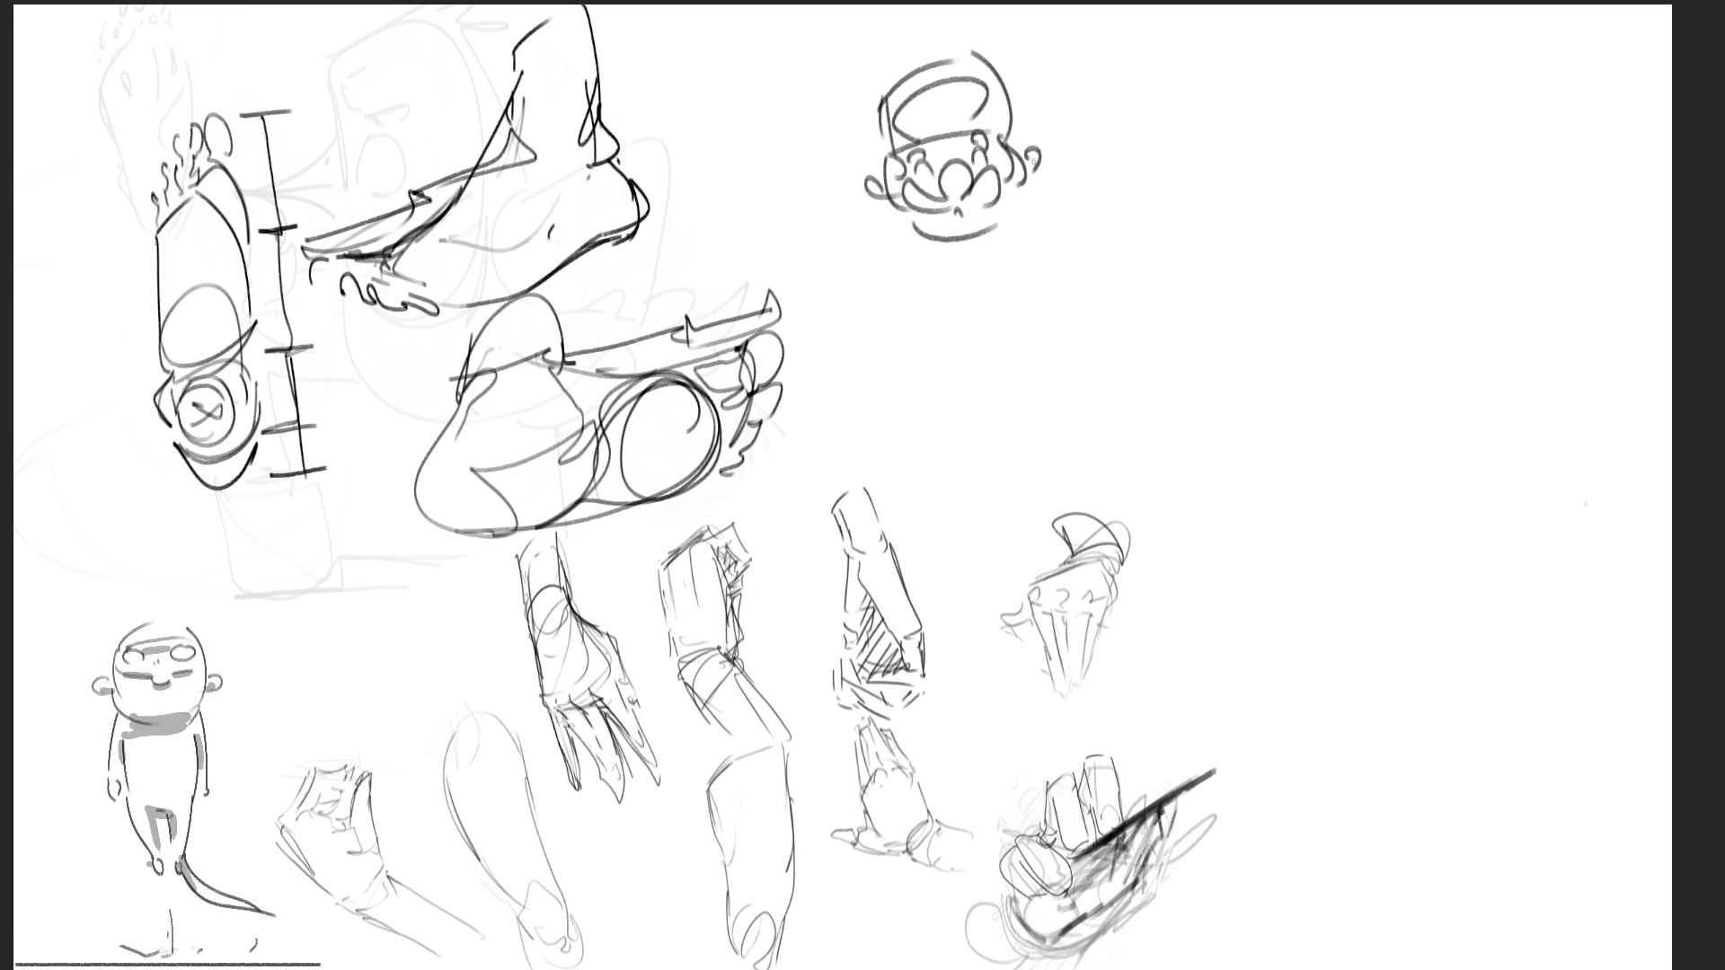
mouse_move(885, 155)
left_mouse_down()
mouse_move(999, 135)
mouse_move(1004, 115)
left_mouse_up()
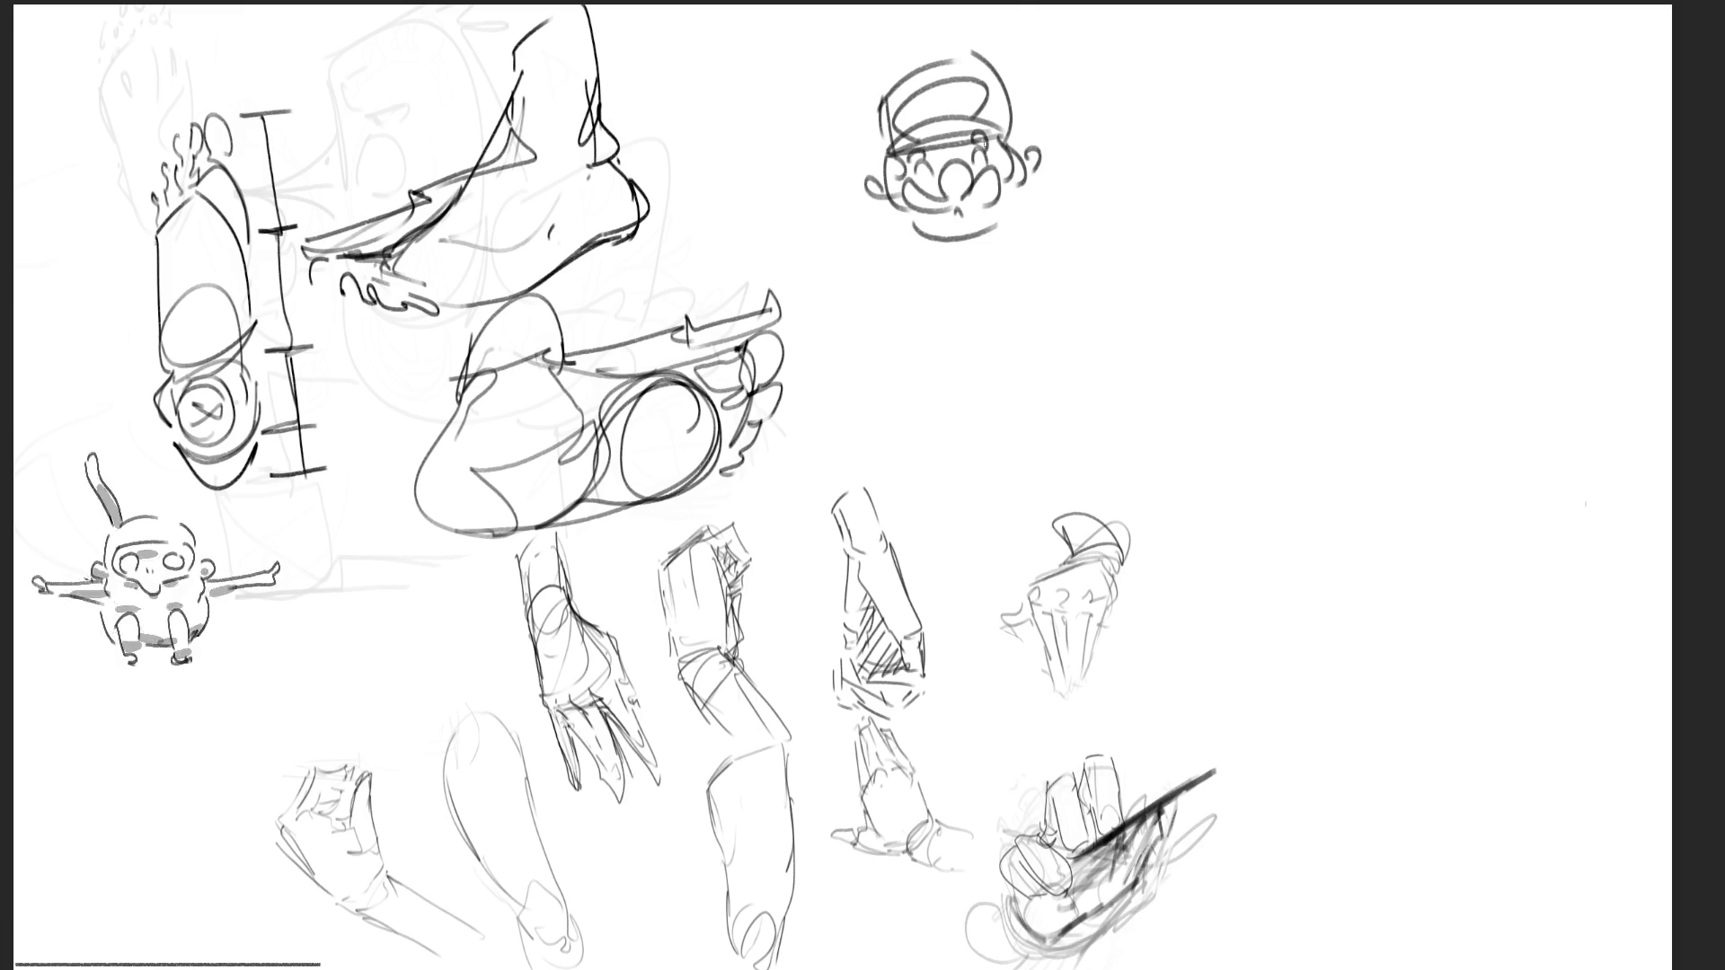
Draw the cartoon character's neck, shoulders and body
mouse_move(912, 225)
left_mouse_down()
mouse_move(952, 301)
mouse_move(954, 280)
left_mouse_up()
left_click_drag(950, 286, 984, 261)
left_click_drag(989, 236, 1001, 273)
left_click_drag(951, 279, 950, 289)
mouse_move(1001, 262)
left_mouse_down()
mouse_move(936, 325)
mouse_move(983, 321)
left_mouse_up()
mouse_move(906, 231)
left_mouse_down()
mouse_move(884, 257)
mouse_move(925, 280)
left_mouse_up()
Give the character arms with hands and legs with feet, then begin a box shape top right
left_click_drag(999, 226, 1053, 216)
left_click_drag(1042, 230, 1013, 266)
left_click_drag(940, 325, 958, 360)
left_click_drag(957, 361, 1033, 329)
mouse_move(1032, 298)
left_mouse_down()
mouse_move(1031, 331)
mouse_move(951, 368)
left_mouse_up()
left_click_drag(949, 366, 1039, 331)
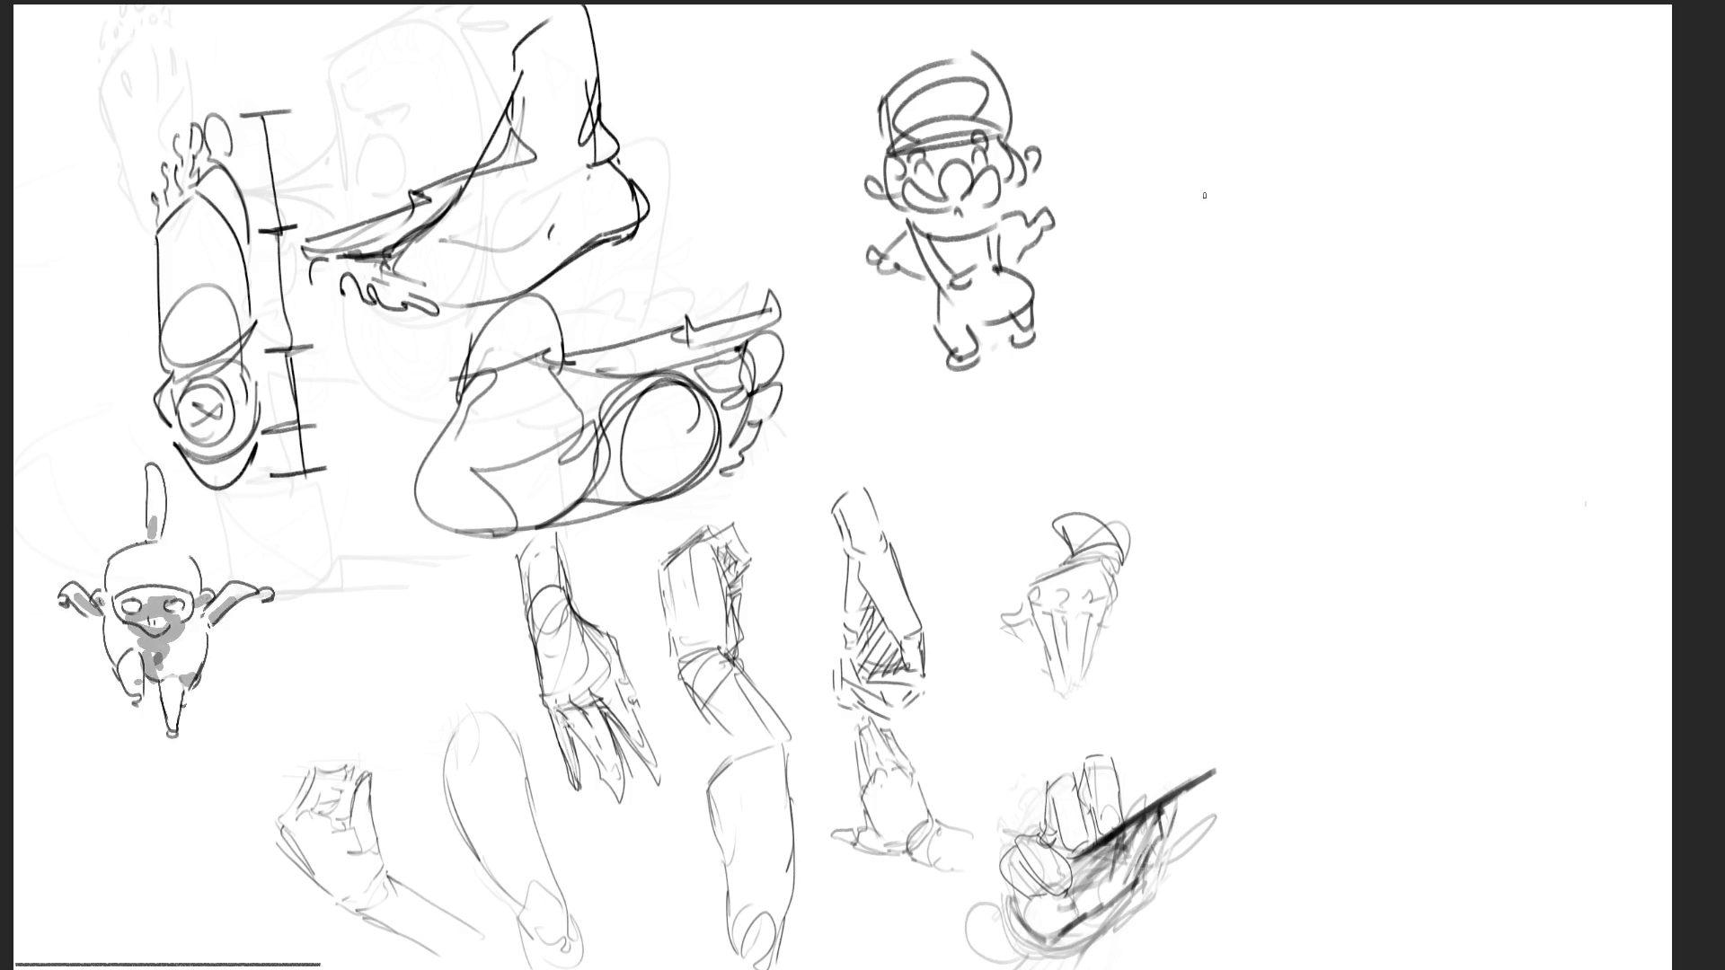
mouse_move(1174, 175)
left_mouse_down()
mouse_move(1218, 280)
mouse_move(1289, 86)
left_mouse_up()
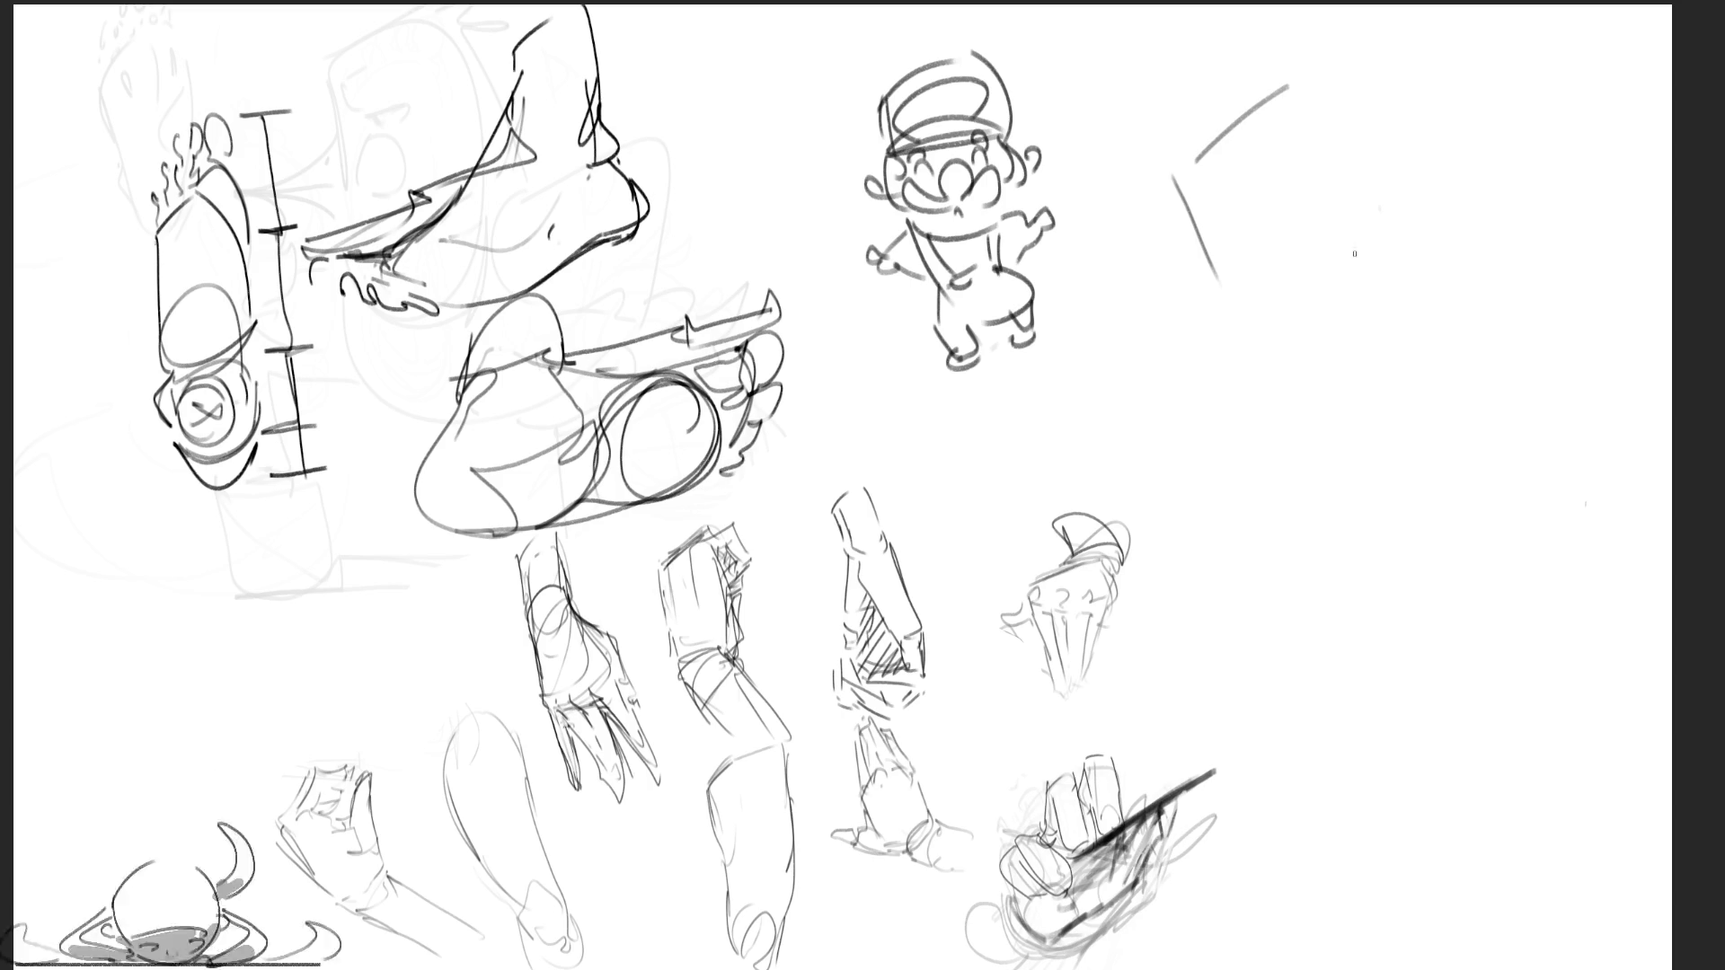
Draw a box in the upper right with diagonal edges and crosshatch it into a grid
left_click_drag(1179, 242, 1347, 148)
left_click_drag(1305, 203, 1344, 179)
mouse_move(1192, 182)
left_mouse_down()
mouse_move(1184, 198)
mouse_move(1319, 122)
mouse_move(1345, 262)
left_mouse_up()
mouse_move(1340, 144)
left_mouse_down()
mouse_move(1342, 259)
mouse_move(1229, 291)
left_mouse_up()
left_click_drag(1311, 254, 1381, 219)
left_click_drag(1217, 253, 1364, 188)
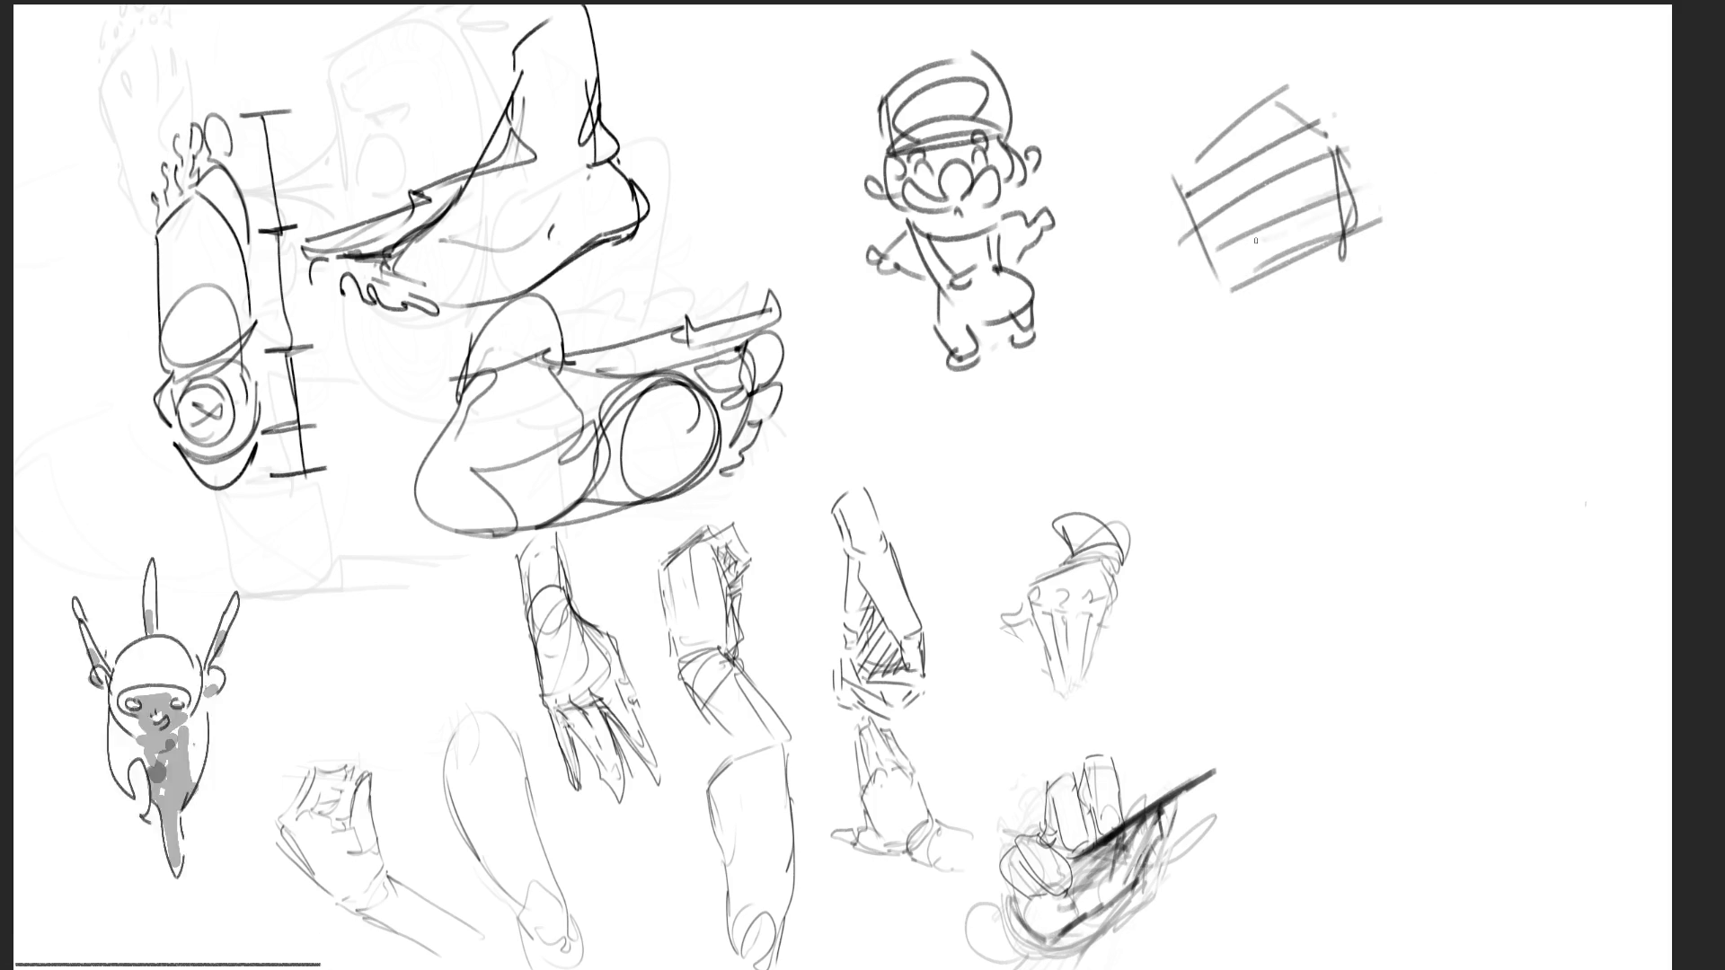
mouse_move(1213, 216)
left_mouse_down()
mouse_move(1238, 260)
mouse_move(1266, 229)
left_mouse_up()
mouse_move(1288, 170)
left_mouse_down()
mouse_move(1284, 205)
mouse_move(1323, 203)
mouse_move(1298, 204)
left_mouse_up()
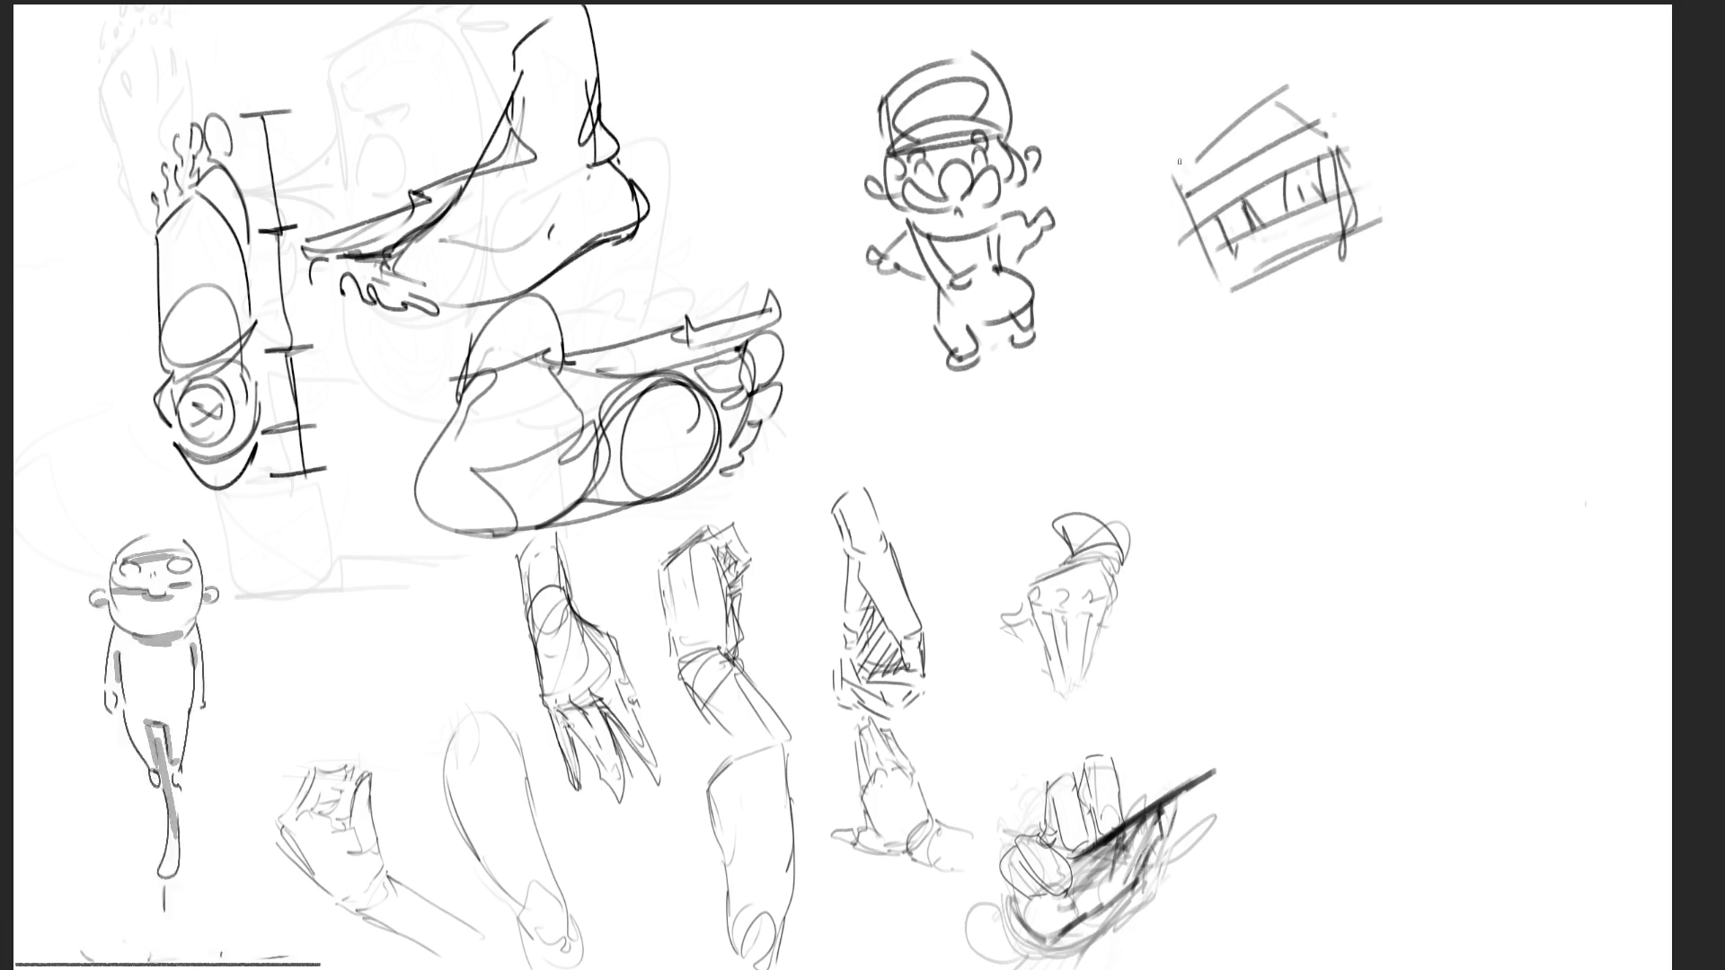
mouse_move(1209, 142)
left_mouse_down()
mouse_move(1236, 198)
mouse_move(1256, 107)
mouse_move(1282, 131)
mouse_move(1295, 111)
mouse_move(1338, 155)
left_mouse_up()
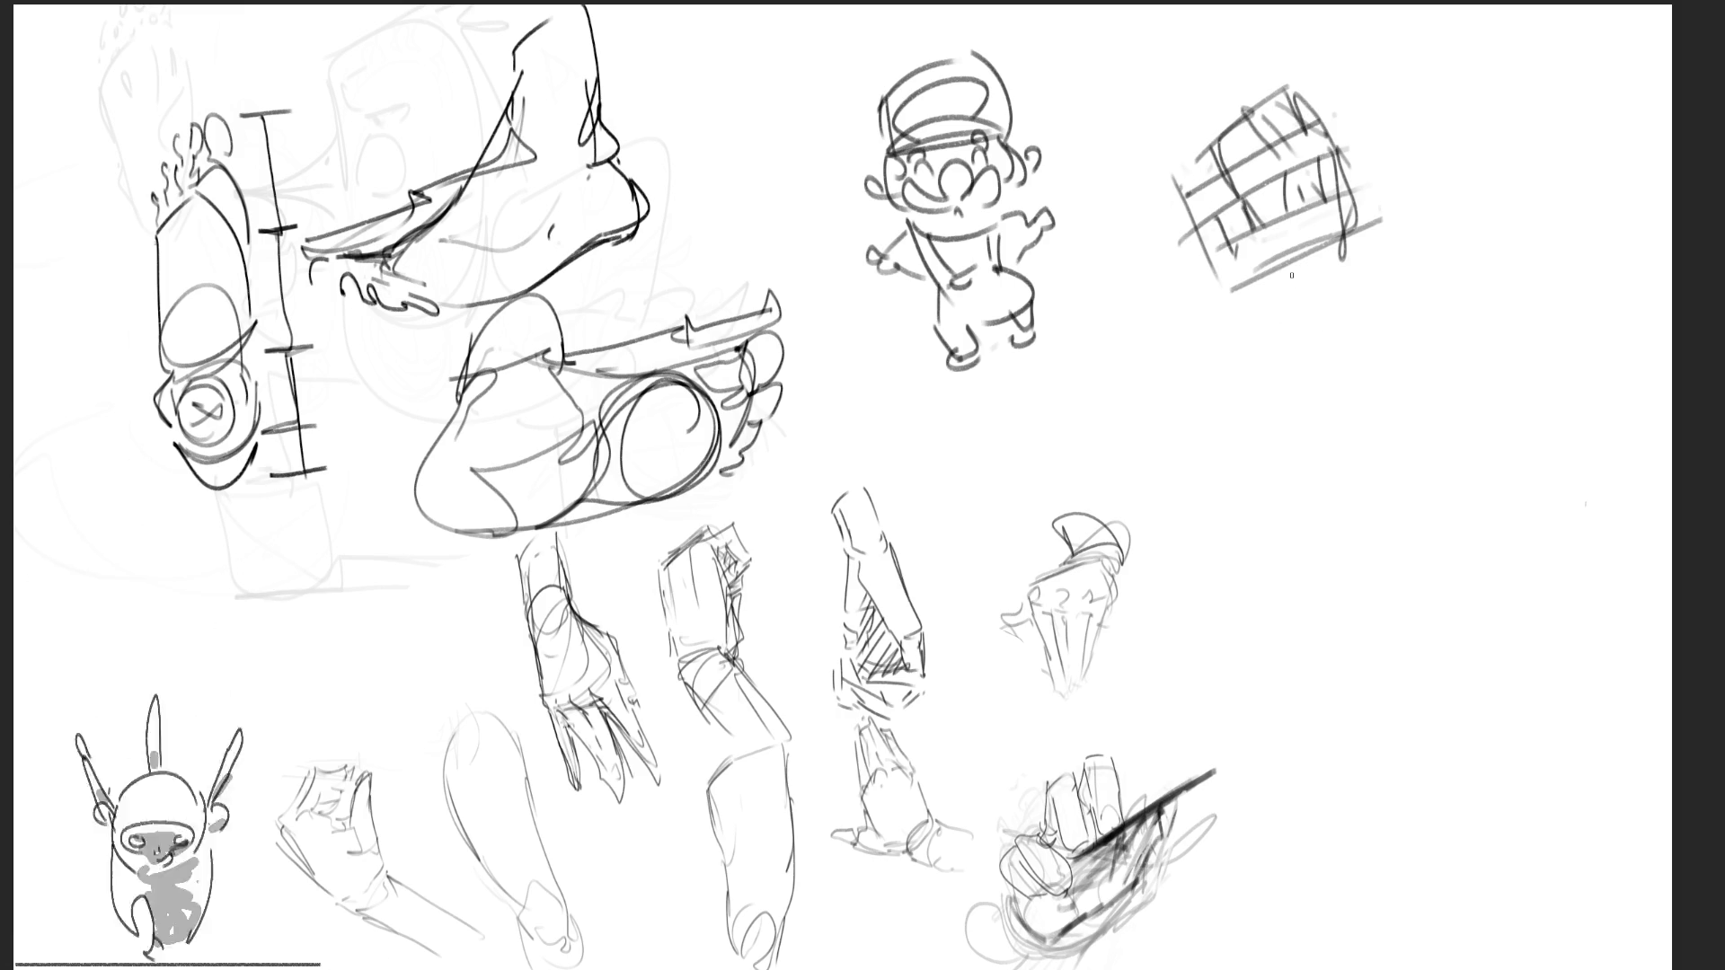
mouse_move(1319, 254)
left_mouse_down()
mouse_move(1277, 280)
mouse_move(1365, 265)
mouse_move(1229, 313)
mouse_move(1244, 331)
mouse_move(1366, 334)
left_mouse_up()
Draw a large U-shaped form below the box and start a forearm with wrist bands beneath it
left_click_drag(1388, 265, 1389, 413)
mouse_move(1244, 364)
left_mouse_down()
mouse_move(1320, 446)
mouse_move(1384, 412)
mouse_move(1401, 376)
left_mouse_up()
left_click_drag(1424, 288, 1398, 417)
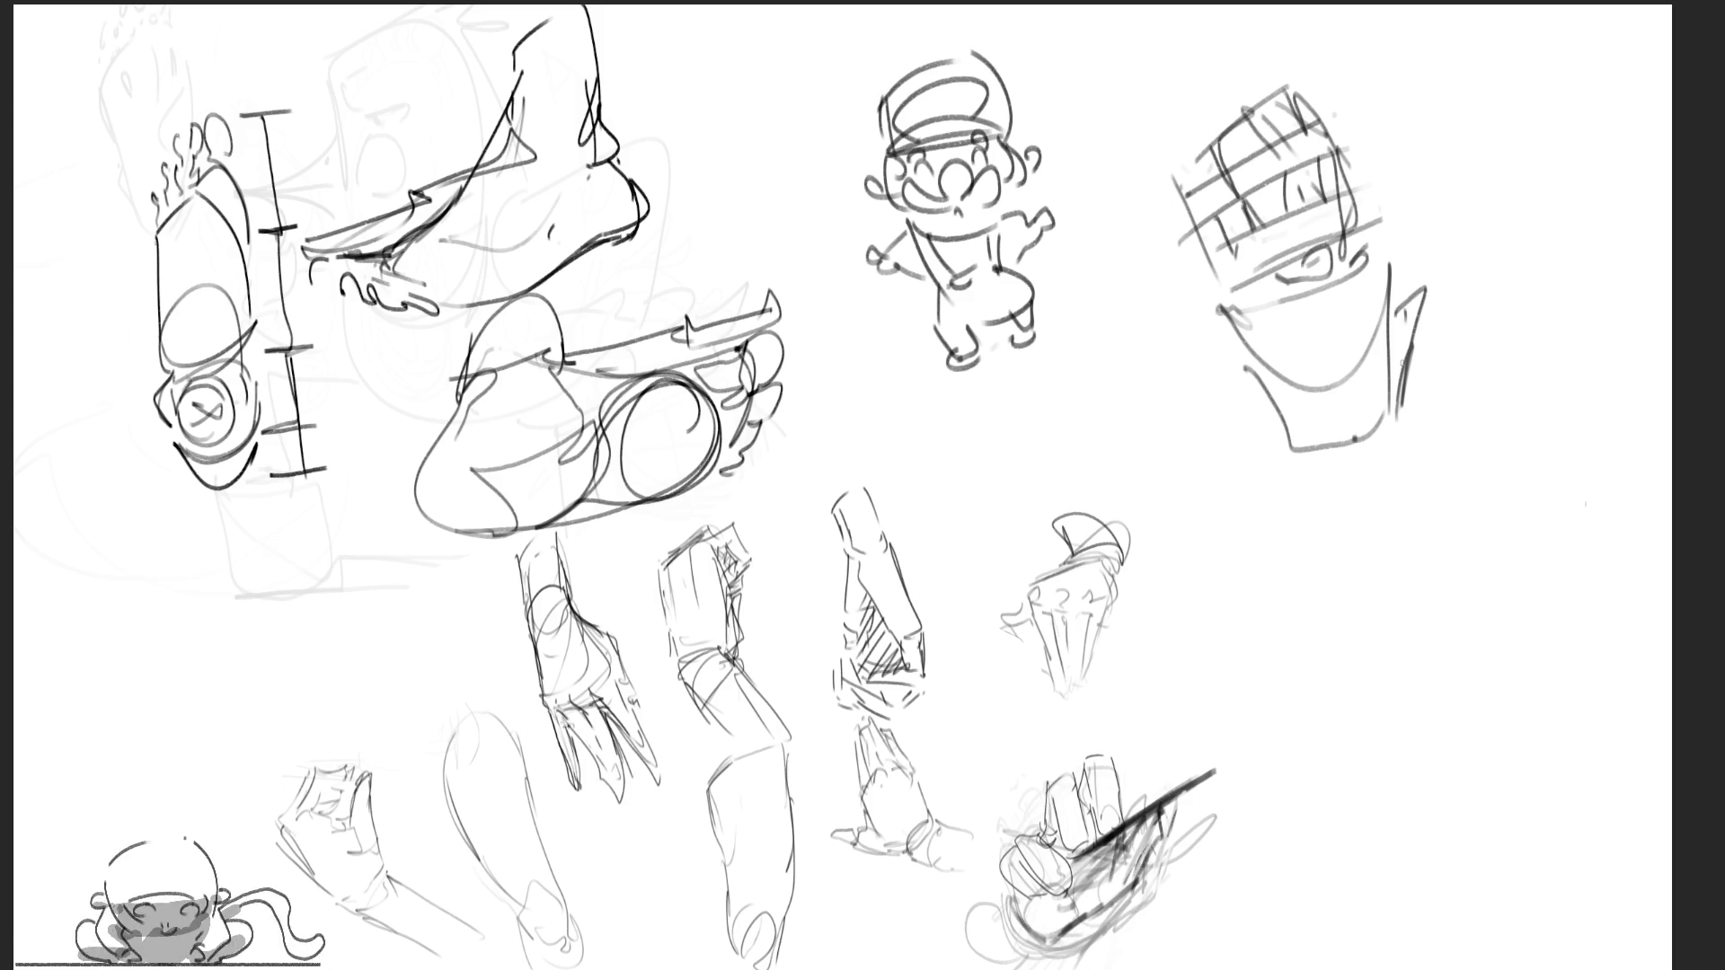
left_click_drag(1397, 426, 1367, 512)
mouse_move(1296, 460)
left_mouse_down()
mouse_move(1393, 466)
mouse_move(1248, 593)
mouse_move(1378, 471)
mouse_move(1302, 694)
left_mouse_up()
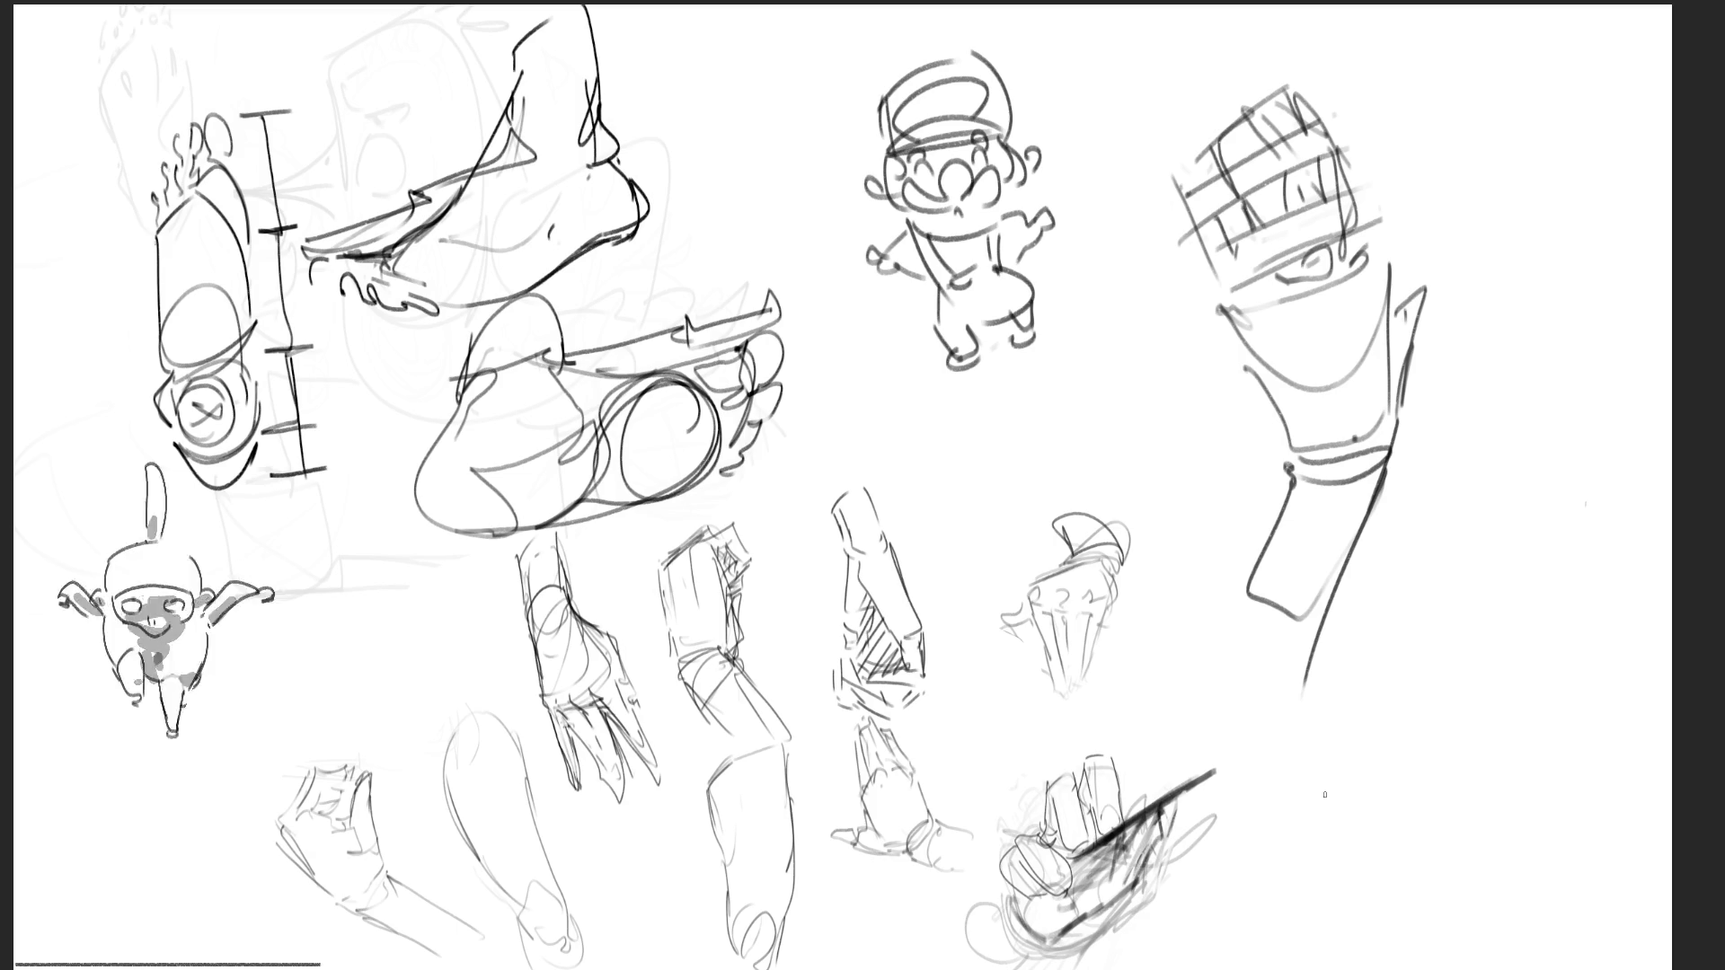
Draw a crosshatched arched shape with vertical strokes at the far right
mouse_move(1448, 469)
left_mouse_down()
mouse_move(1446, 368)
mouse_move(1509, 305)
mouse_move(1576, 395)
left_mouse_up()
left_click_drag(1454, 381, 1471, 476)
mouse_move(1478, 336)
left_mouse_down()
mouse_move(1468, 418)
mouse_move(1498, 319)
mouse_move(1514, 309)
mouse_move(1538, 352)
mouse_move(1502, 410)
left_mouse_up()
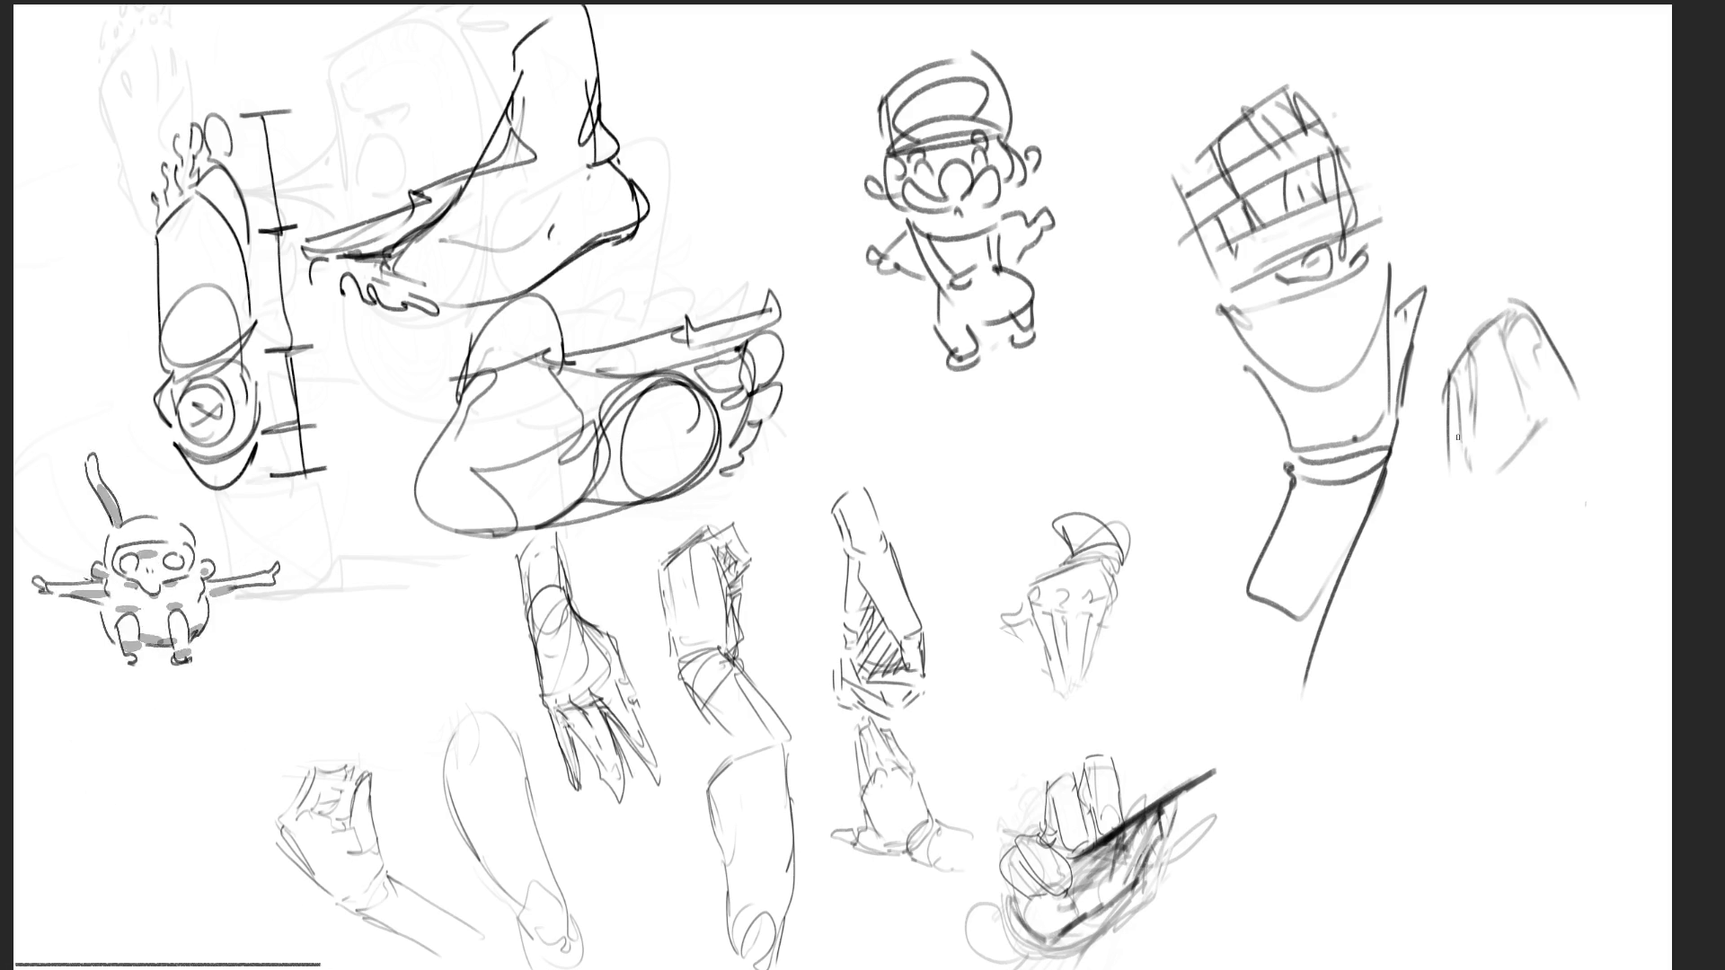
mouse_move(1446, 469)
left_mouse_down()
mouse_move(1470, 427)
mouse_move(1577, 360)
left_mouse_up()
mouse_move(1434, 424)
left_mouse_down()
mouse_move(1534, 334)
mouse_move(1536, 396)
left_mouse_up()
mouse_move(1544, 427)
left_mouse_down()
mouse_move(1454, 520)
mouse_move(1543, 419)
left_mouse_up()
Extend the arched sketch downward along its left edge and add looping strokes
mouse_move(1484, 474)
left_mouse_down()
mouse_move(1591, 432)
mouse_move(1600, 565)
left_mouse_up()
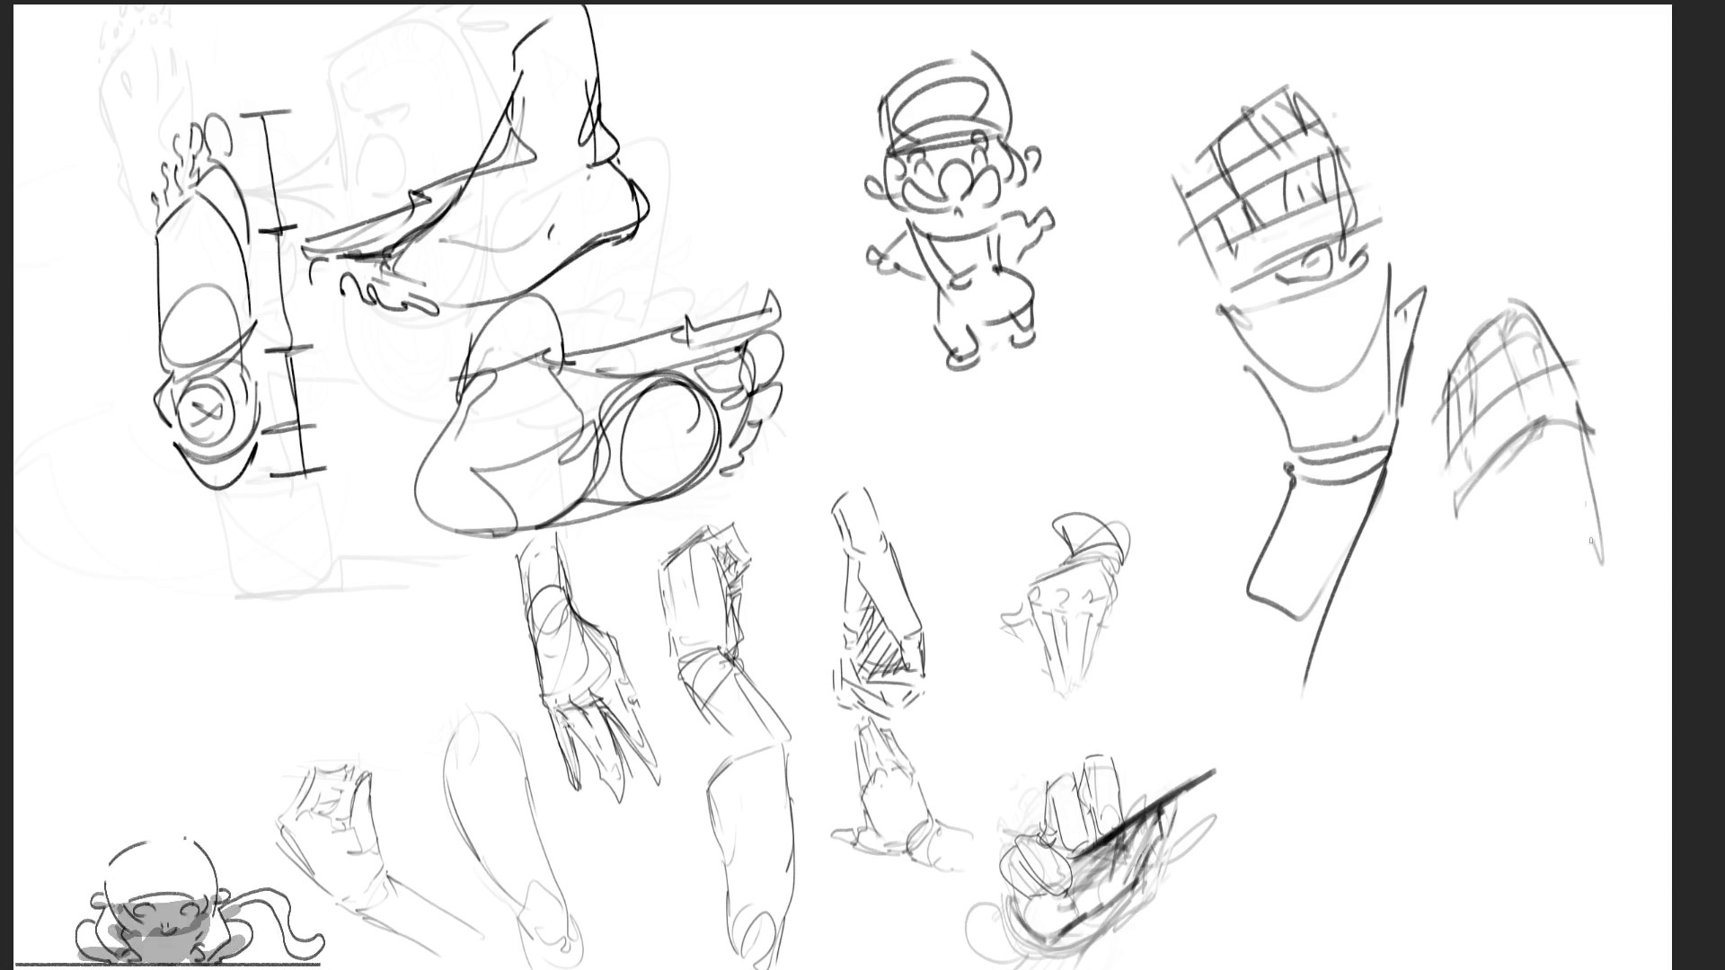
left_click_drag(1532, 422, 1455, 498)
mouse_move(1455, 496)
left_mouse_down()
mouse_move(1469, 564)
mouse_move(1571, 463)
left_mouse_up()
mouse_move(1455, 526)
left_mouse_down()
mouse_move(1536, 516)
mouse_move(1473, 578)
left_mouse_up()
mouse_move(1460, 530)
left_mouse_down()
mouse_move(1471, 575)
mouse_move(1451, 660)
left_mouse_up()
left_click_drag(1453, 666, 1514, 553)
mouse_move(1562, 602)
left_mouse_down()
mouse_move(1648, 442)
mouse_move(1520, 619)
mouse_move(1448, 548)
mouse_move(1495, 673)
mouse_move(1565, 667)
mouse_move(1527, 723)
mouse_move(1496, 727)
mouse_move(1478, 705)
mouse_move(1567, 880)
mouse_move(1523, 853)
mouse_move(1617, 651)
mouse_move(1590, 620)
mouse_move(1685, 547)
left_mouse_up()
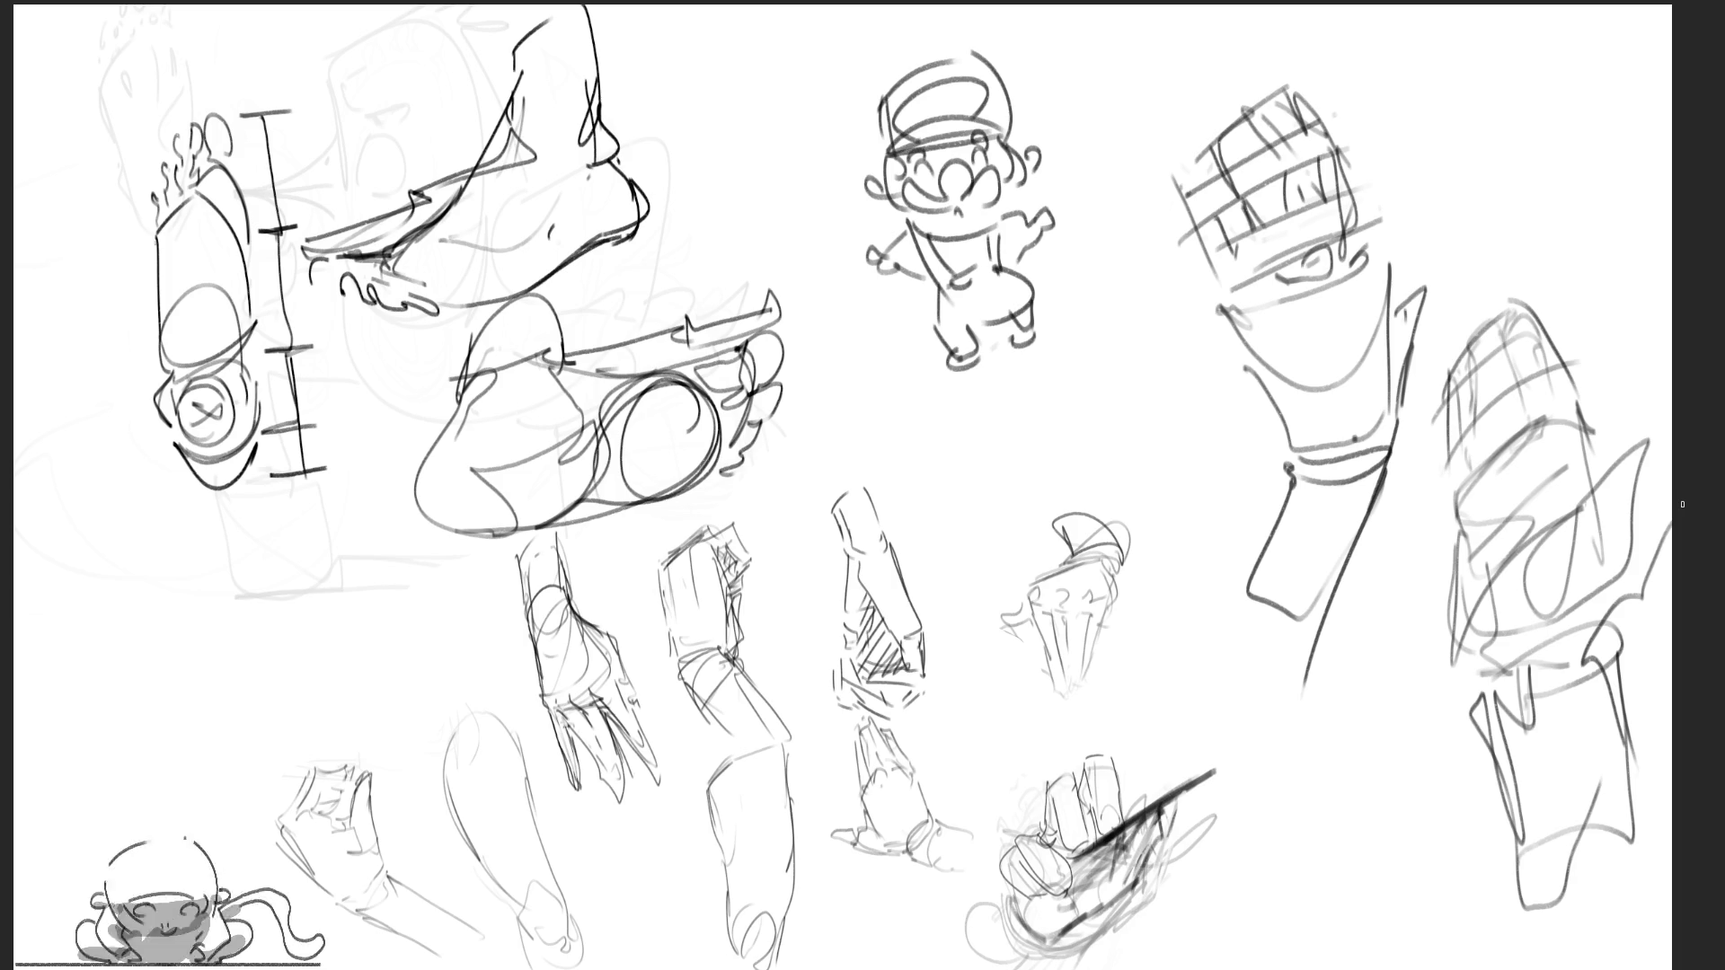
Sketch a profile nose right of the cartoon character, from its front line up to the brow
mouse_move(1105, 305)
left_mouse_down()
mouse_move(1049, 449)
mouse_move(1069, 388)
mouse_move(1112, 468)
mouse_move(1139, 440)
mouse_move(1114, 424)
mouse_move(1130, 406)
mouse_move(1123, 349)
mouse_move(1136, 428)
left_mouse_up()
left_click_drag(1136, 328, 1137, 383)
mouse_move(1109, 303)
left_mouse_down()
mouse_move(1114, 238)
mouse_move(1110, 305)
mouse_move(1134, 350)
left_mouse_up()
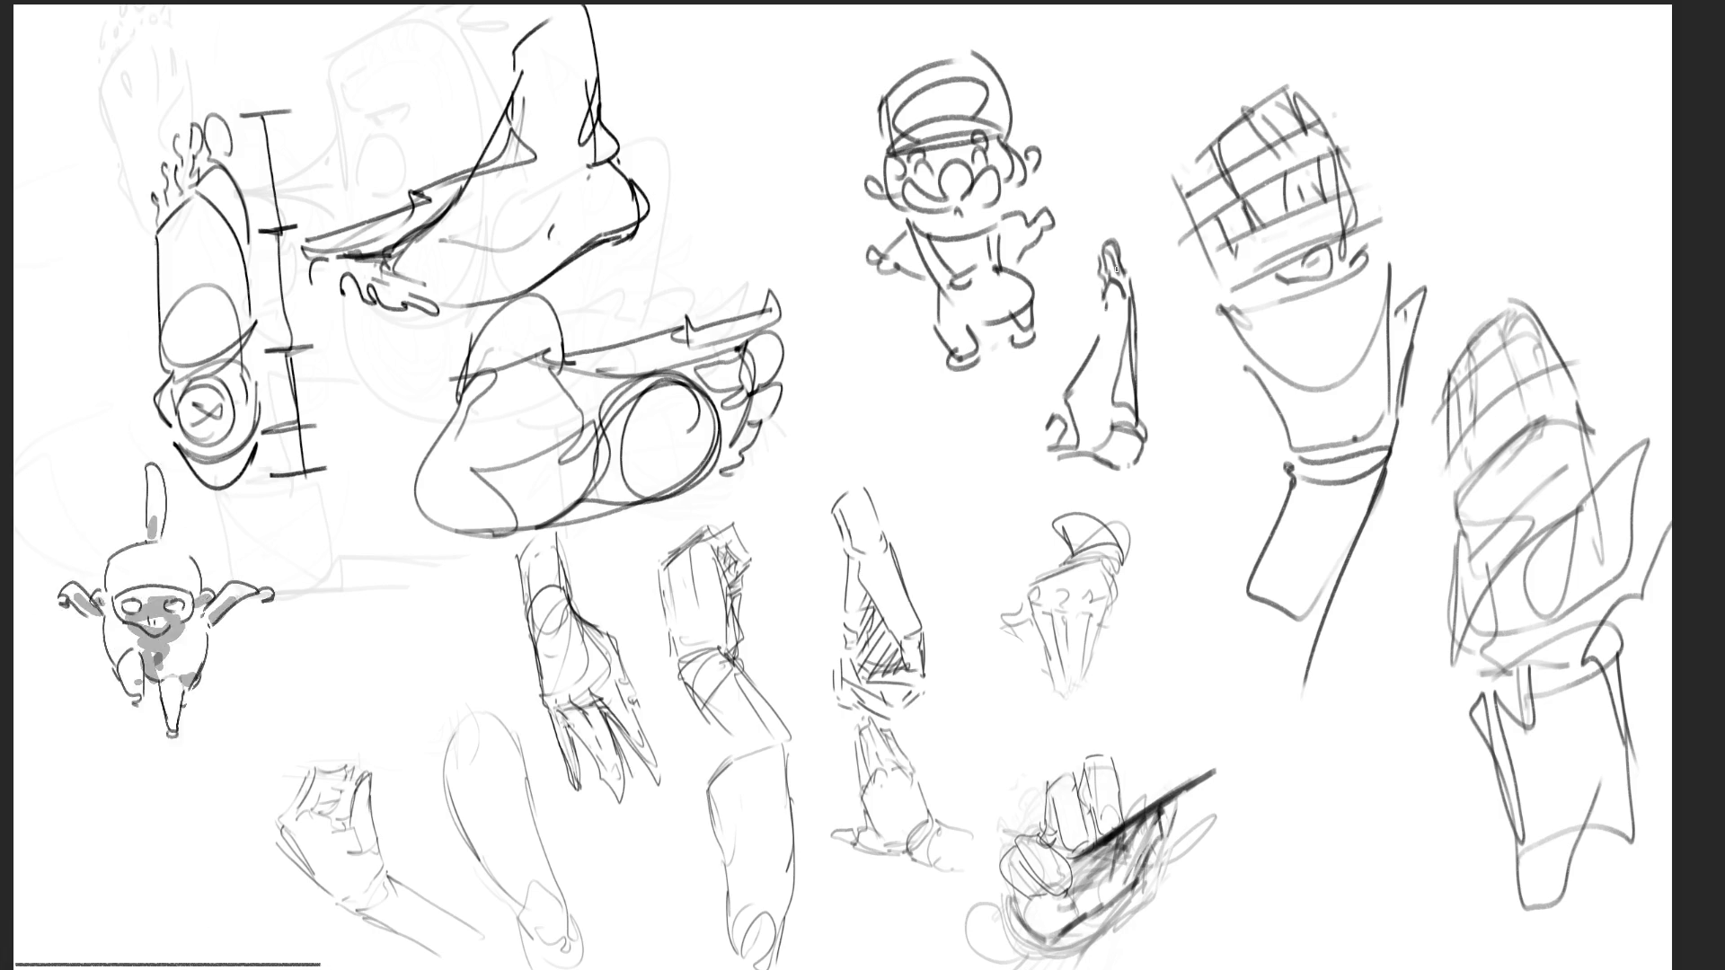
Outline the start of a leg and foot in the top-right corner, continuing toward the heel
left_click_drag(1462, 69, 1462, 126)
mouse_move(1460, 85)
left_mouse_down()
mouse_move(1478, 49)
mouse_move(1518, 190)
mouse_move(1536, 160)
mouse_move(1499, 96)
mouse_move(1553, 220)
left_mouse_up()
mouse_move(1467, 139)
left_mouse_down()
mouse_move(1495, 232)
mouse_move(1557, 275)
mouse_move(1598, 254)
left_mouse_up()
Complete the first foot with its sole, tip strokes and outline up to the page top
mouse_move(1545, 173)
left_mouse_down()
mouse_move(1601, 249)
mouse_move(1511, 284)
left_mouse_up()
mouse_move(1610, 243)
left_mouse_down()
mouse_move(1591, 261)
mouse_move(1630, 222)
left_mouse_up()
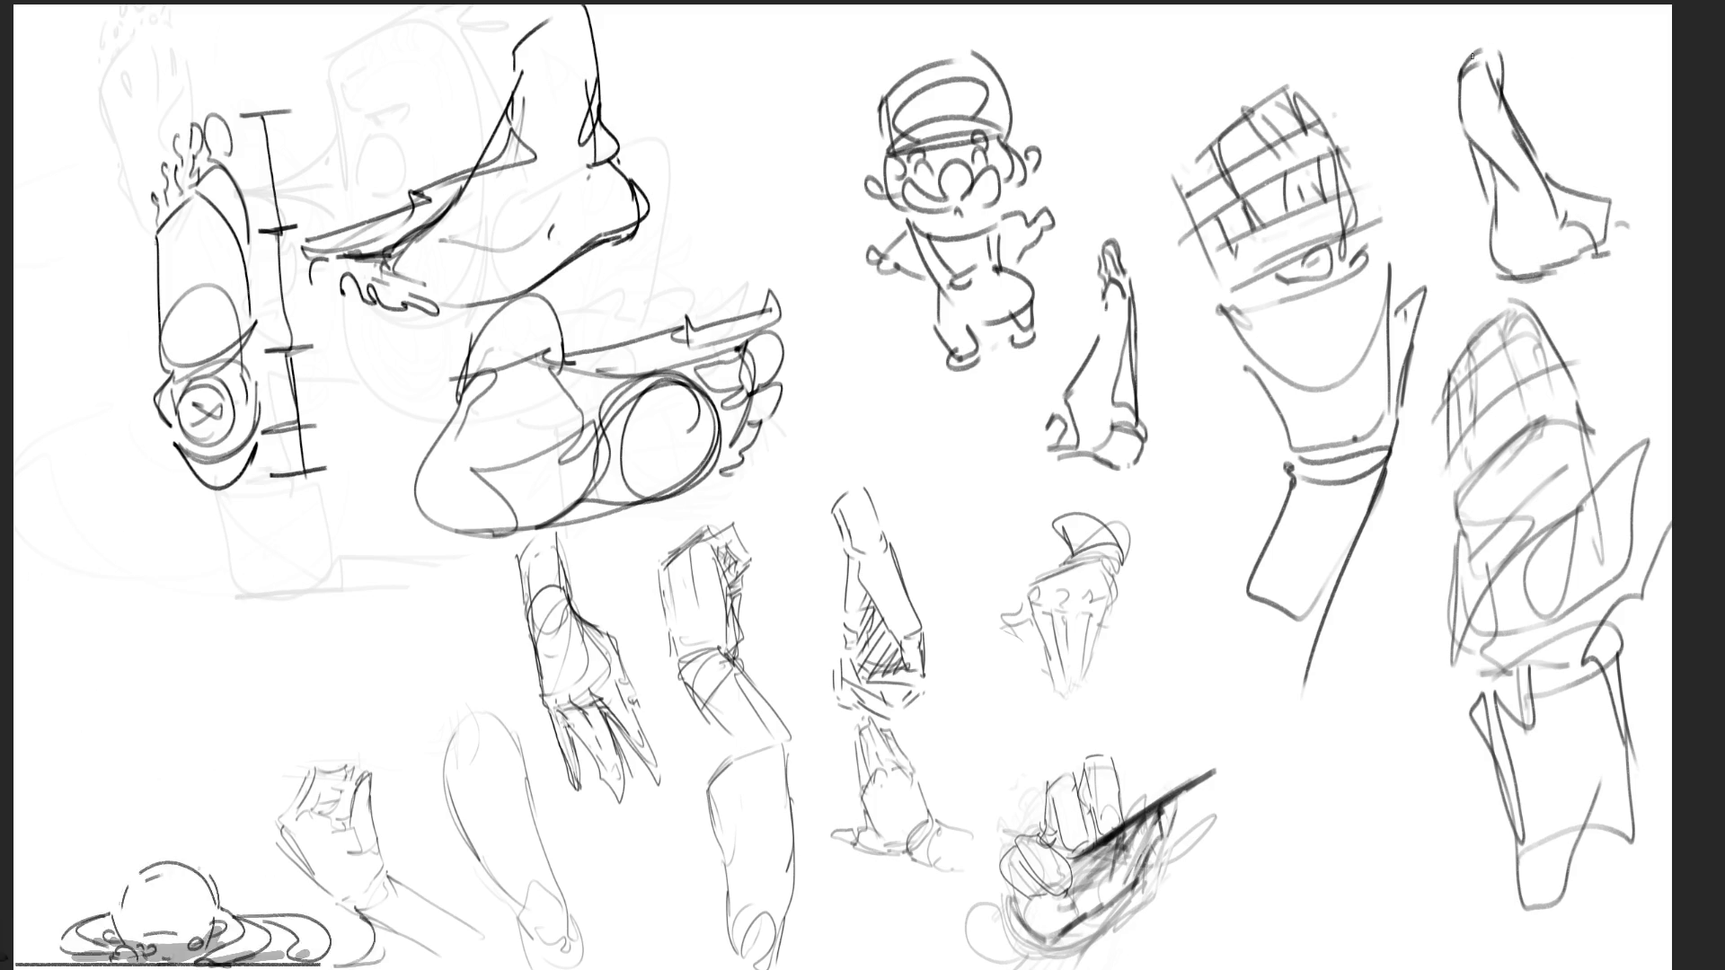
mouse_move(1457, 53)
left_mouse_down()
mouse_move(1475, 9)
mouse_move(1462, 58)
mouse_move(1480, 18)
mouse_move(1496, 51)
left_mouse_up()
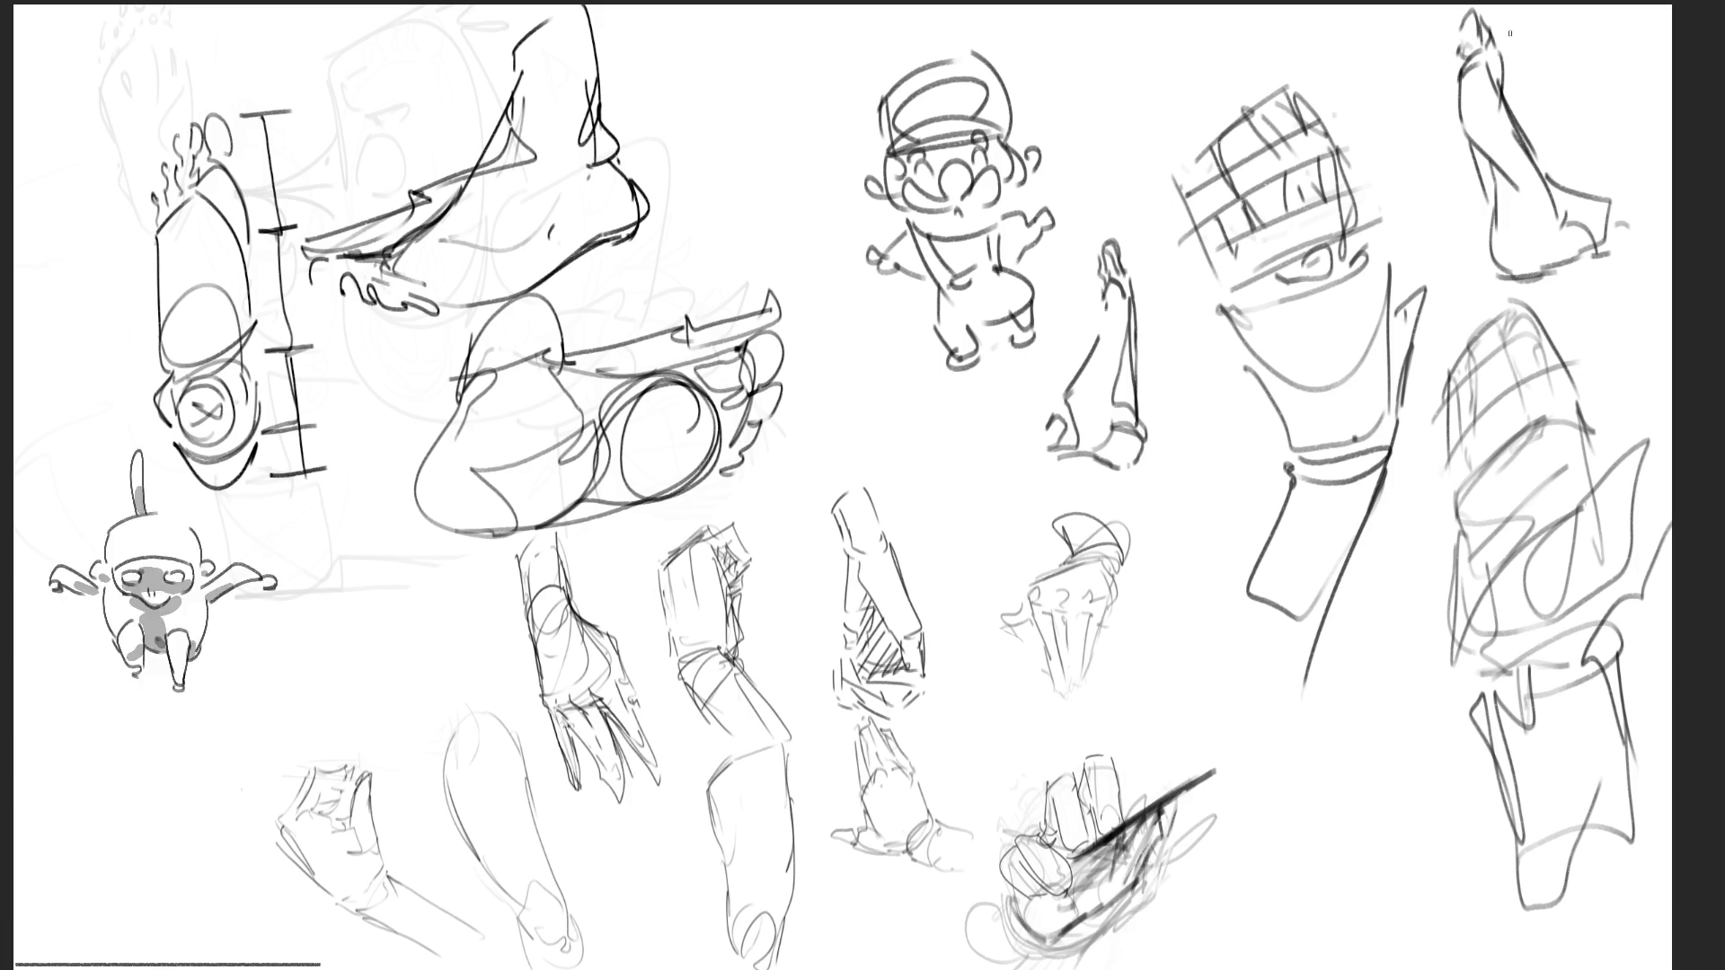
Draw a second foot showing the oval sole and toe circles, then block in an upper arm
mouse_move(1374, 85)
left_mouse_down()
mouse_move(1355, 122)
mouse_move(1416, 112)
mouse_move(1374, 139)
left_mouse_up()
mouse_move(1432, 64)
left_mouse_down()
mouse_move(1461, 136)
mouse_move(1421, 241)
left_mouse_up()
mouse_move(1456, 144)
left_mouse_down()
mouse_move(1466, 238)
mouse_move(1419, 260)
mouse_move(1418, 234)
left_mouse_up()
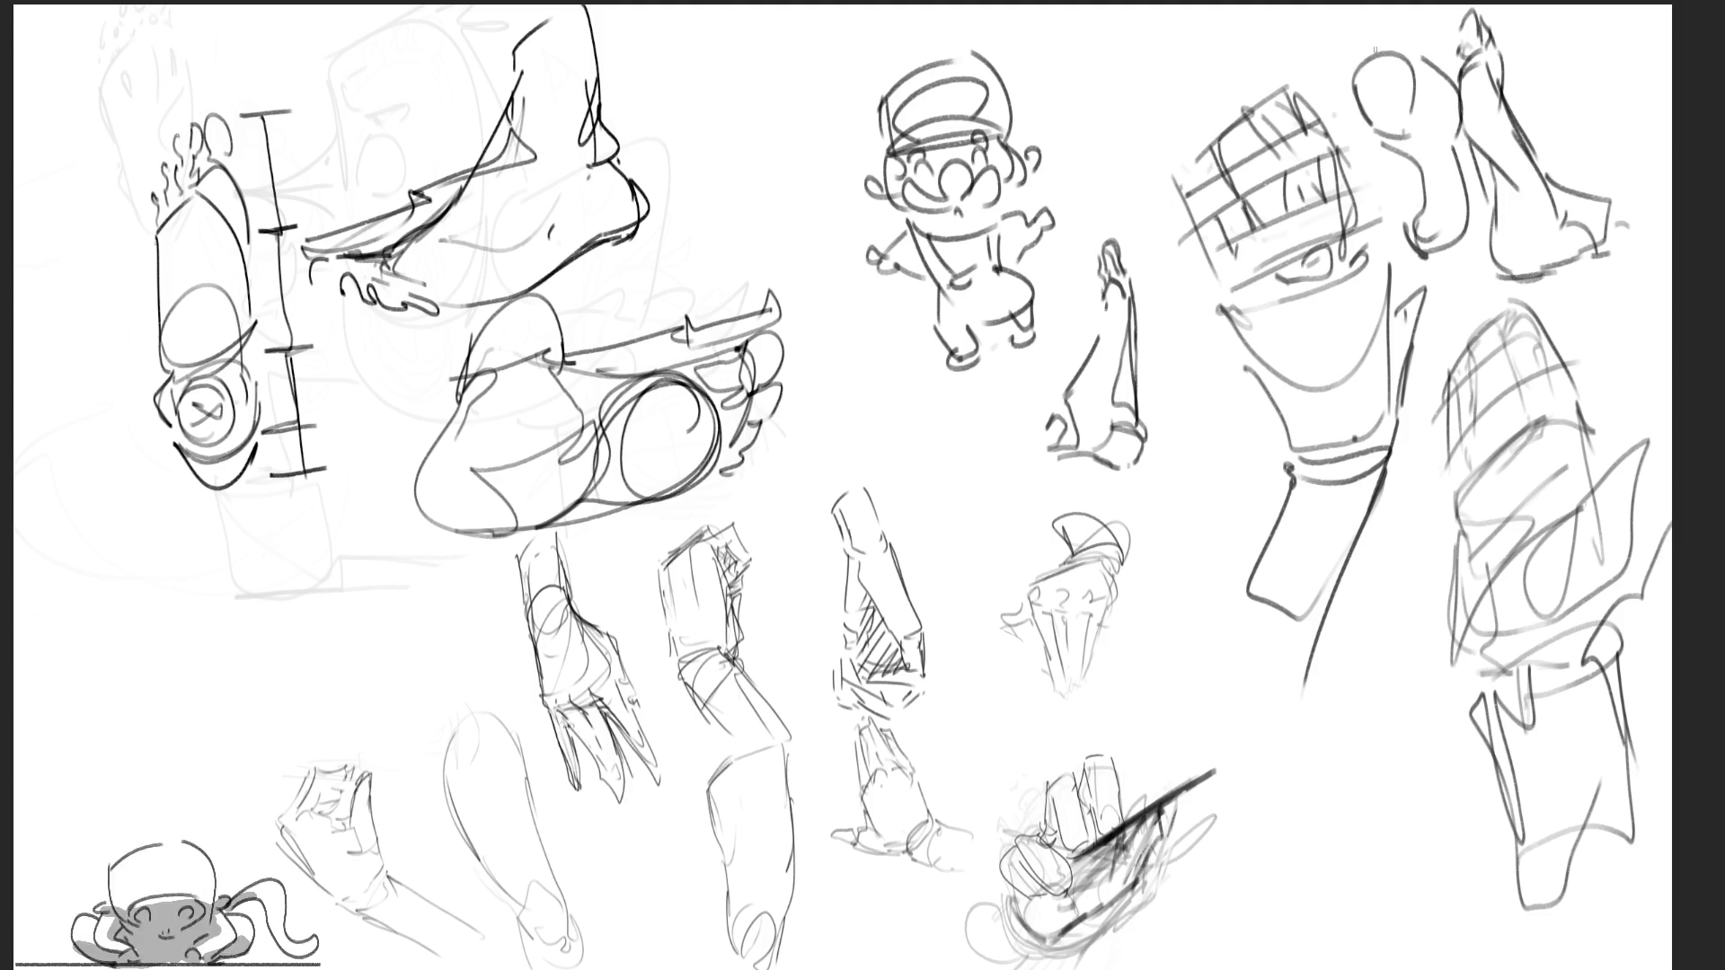
mouse_move(1353, 56)
left_mouse_down()
mouse_move(1396, 5)
mouse_move(1451, 72)
left_mouse_up()
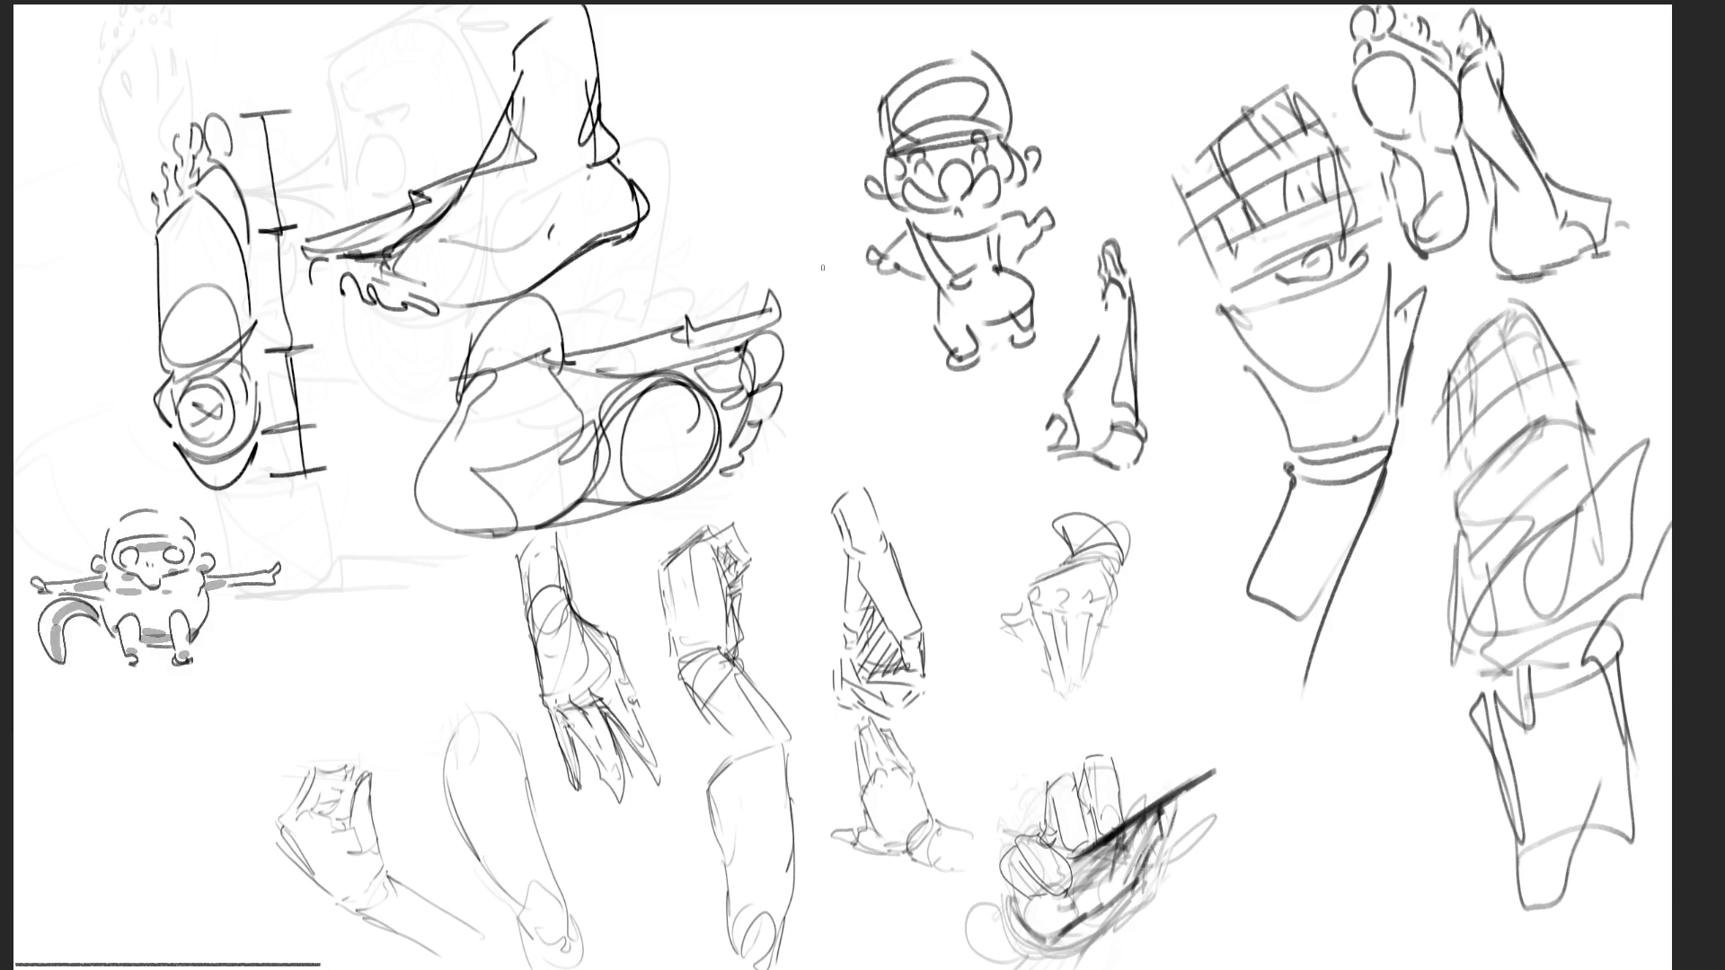
mouse_move(844, 329)
left_mouse_down()
mouse_move(803, 412)
mouse_move(869, 315)
mouse_move(899, 357)
mouse_move(886, 408)
mouse_move(802, 429)
mouse_move(821, 474)
left_mouse_up()
Shape the upper arm's outline and top detail above the forearm, circling the elbow joint
mouse_move(801, 408)
left_mouse_down()
mouse_move(819, 490)
mouse_move(831, 431)
mouse_move(840, 476)
mouse_move(879, 420)
mouse_move(876, 440)
left_mouse_up()
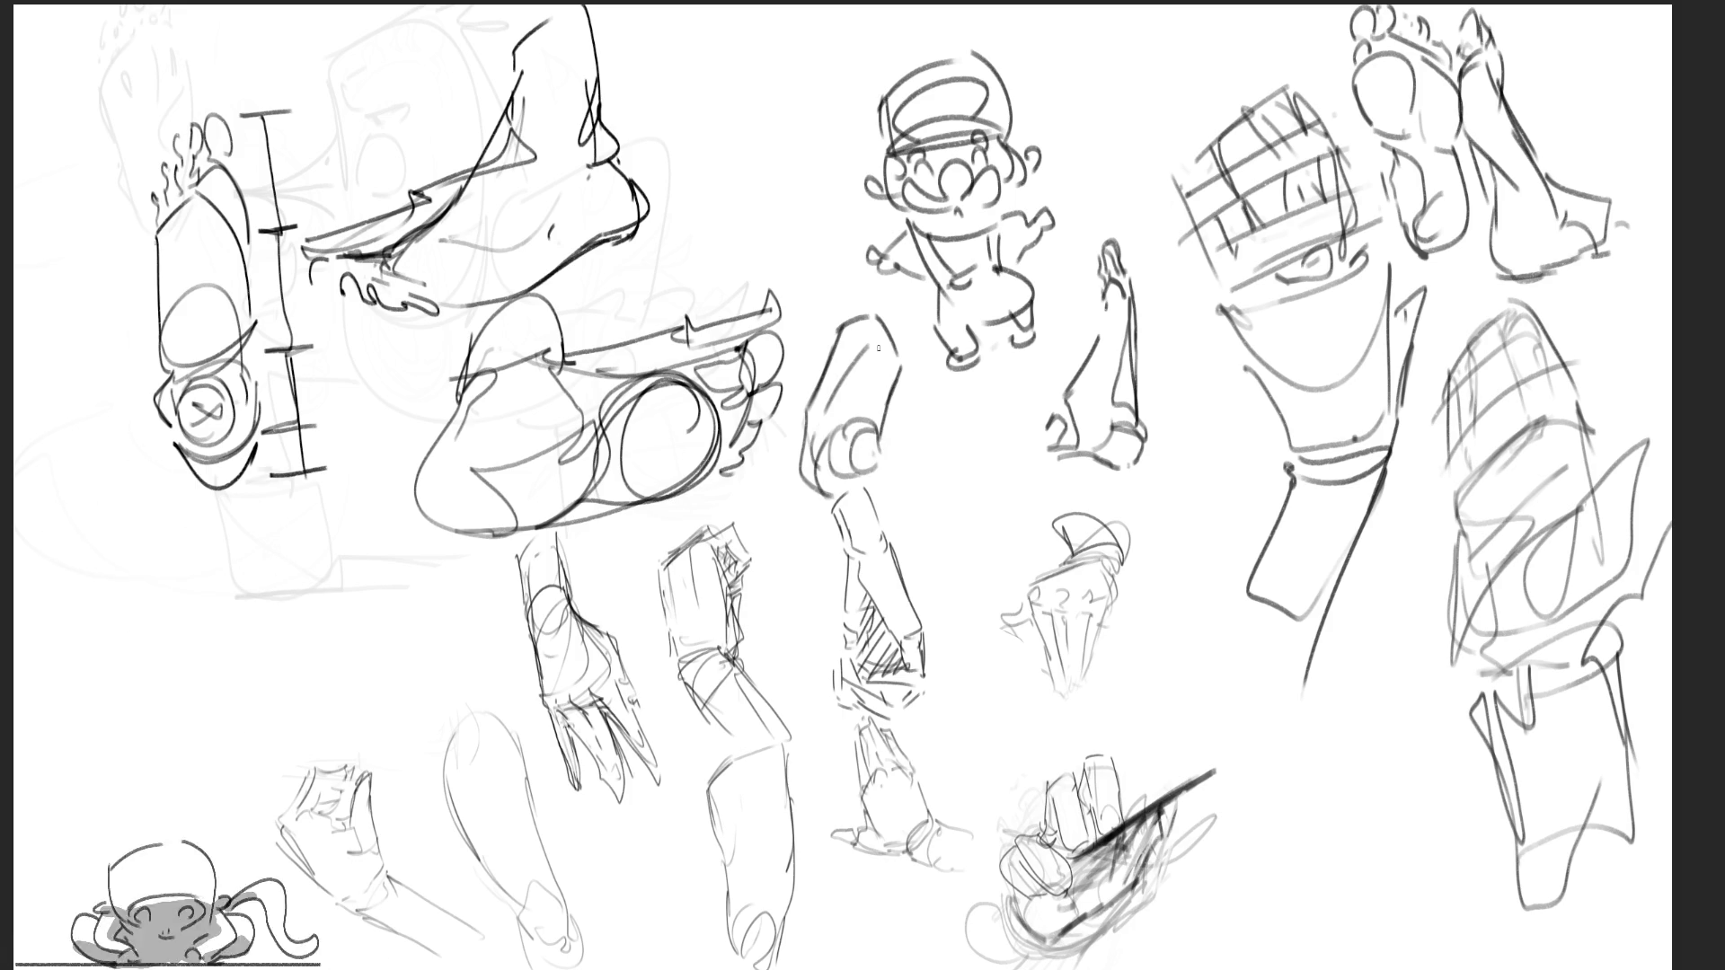
mouse_move(894, 315)
left_mouse_down()
mouse_move(907, 292)
mouse_move(907, 345)
mouse_move(875, 296)
mouse_move(841, 325)
mouse_move(878, 442)
mouse_move(850, 489)
left_mouse_up()
left_click_drag(901, 430, 886, 479)
mouse_move(887, 426)
left_mouse_down()
mouse_move(858, 458)
mouse_move(896, 485)
left_mouse_up()
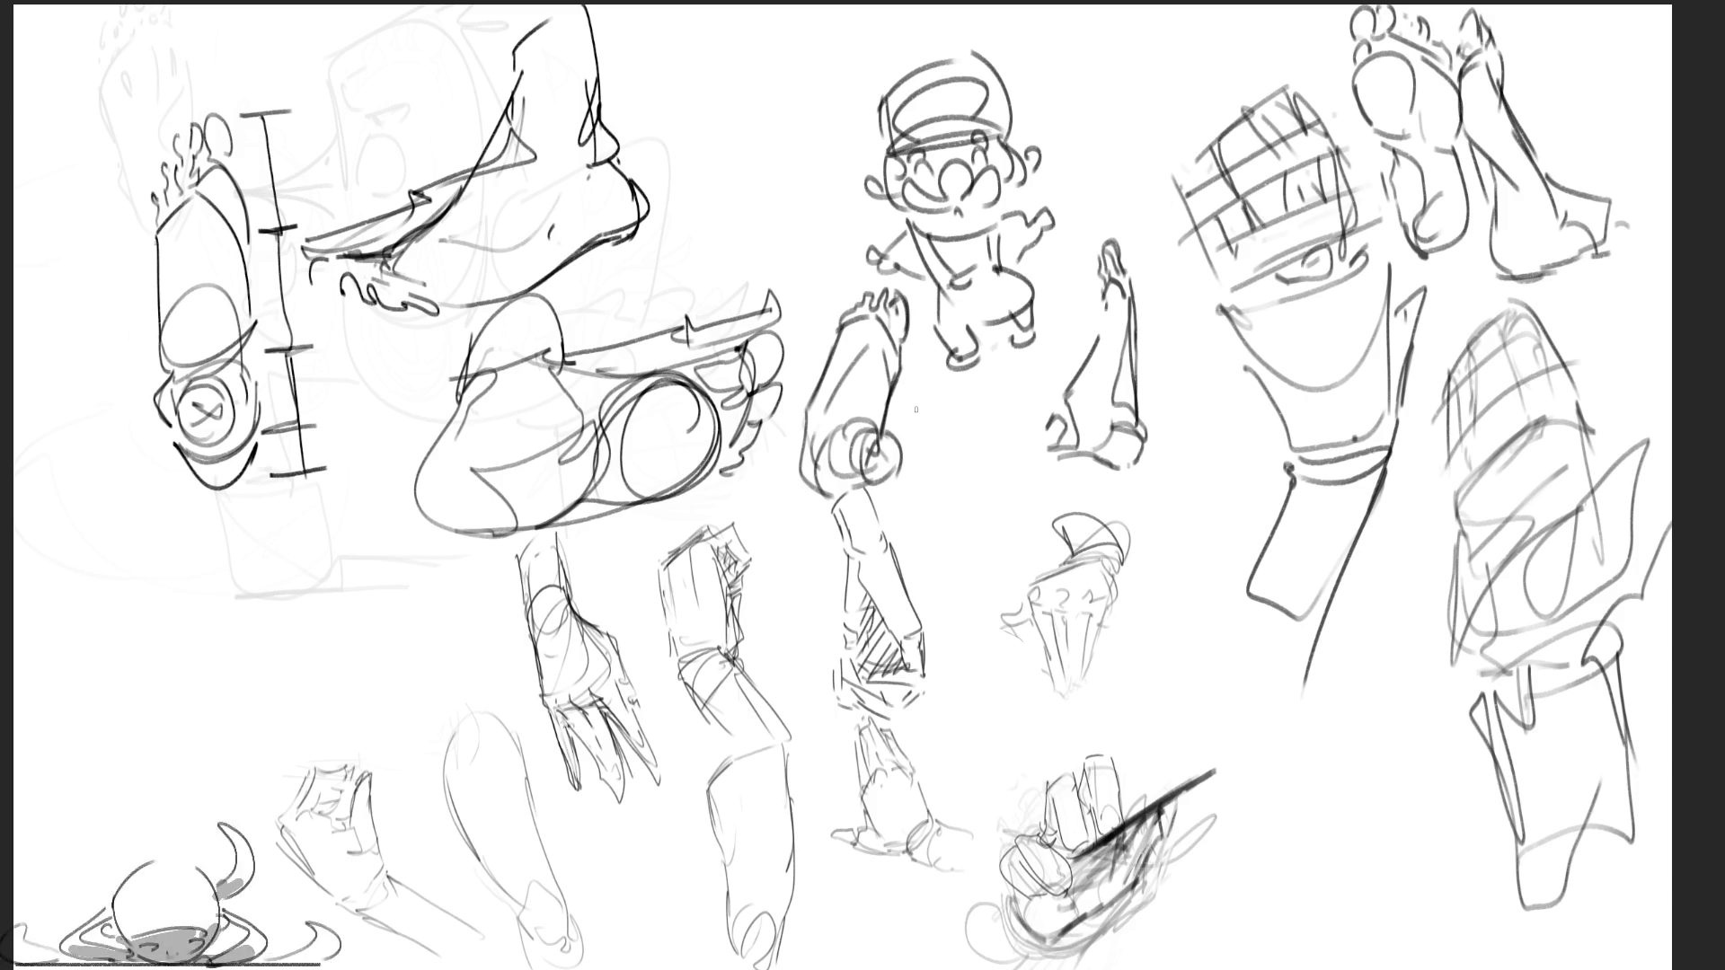
Handwrite large letters 'BRB' near the top of the canvas
left_click_drag(641, 54, 662, 108)
mouse_move(626, 56)
left_mouse_down()
mouse_move(678, 72)
mouse_move(688, 170)
left_mouse_up()
mouse_move(665, 117)
left_mouse_down()
mouse_move(680, 141)
mouse_move(741, 148)
left_mouse_up()
mouse_move(723, 175)
left_mouse_down()
mouse_move(732, 256)
mouse_move(733, 220)
left_mouse_up()
mouse_move(732, 220)
left_mouse_down()
mouse_move(719, 256)
mouse_move(738, 254)
left_mouse_up()
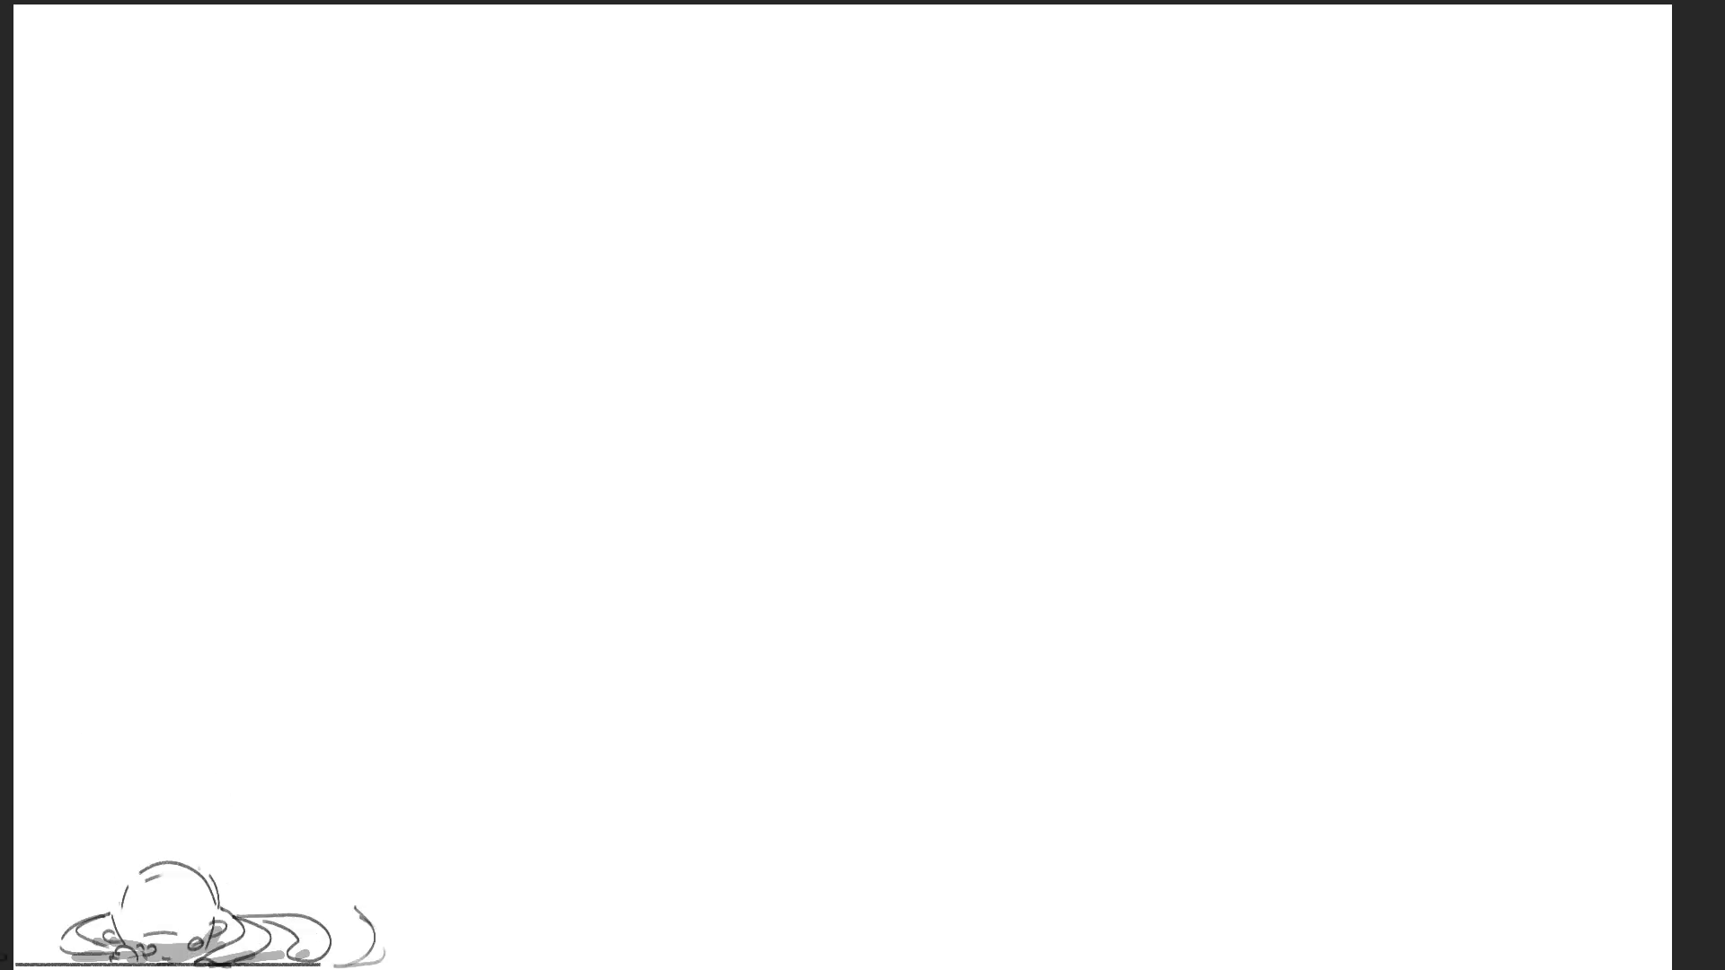
Sketch a first standing figure with head, jaw, chin, neck, torso and legs
left_click_drag(1227, 246, 1238, 364)
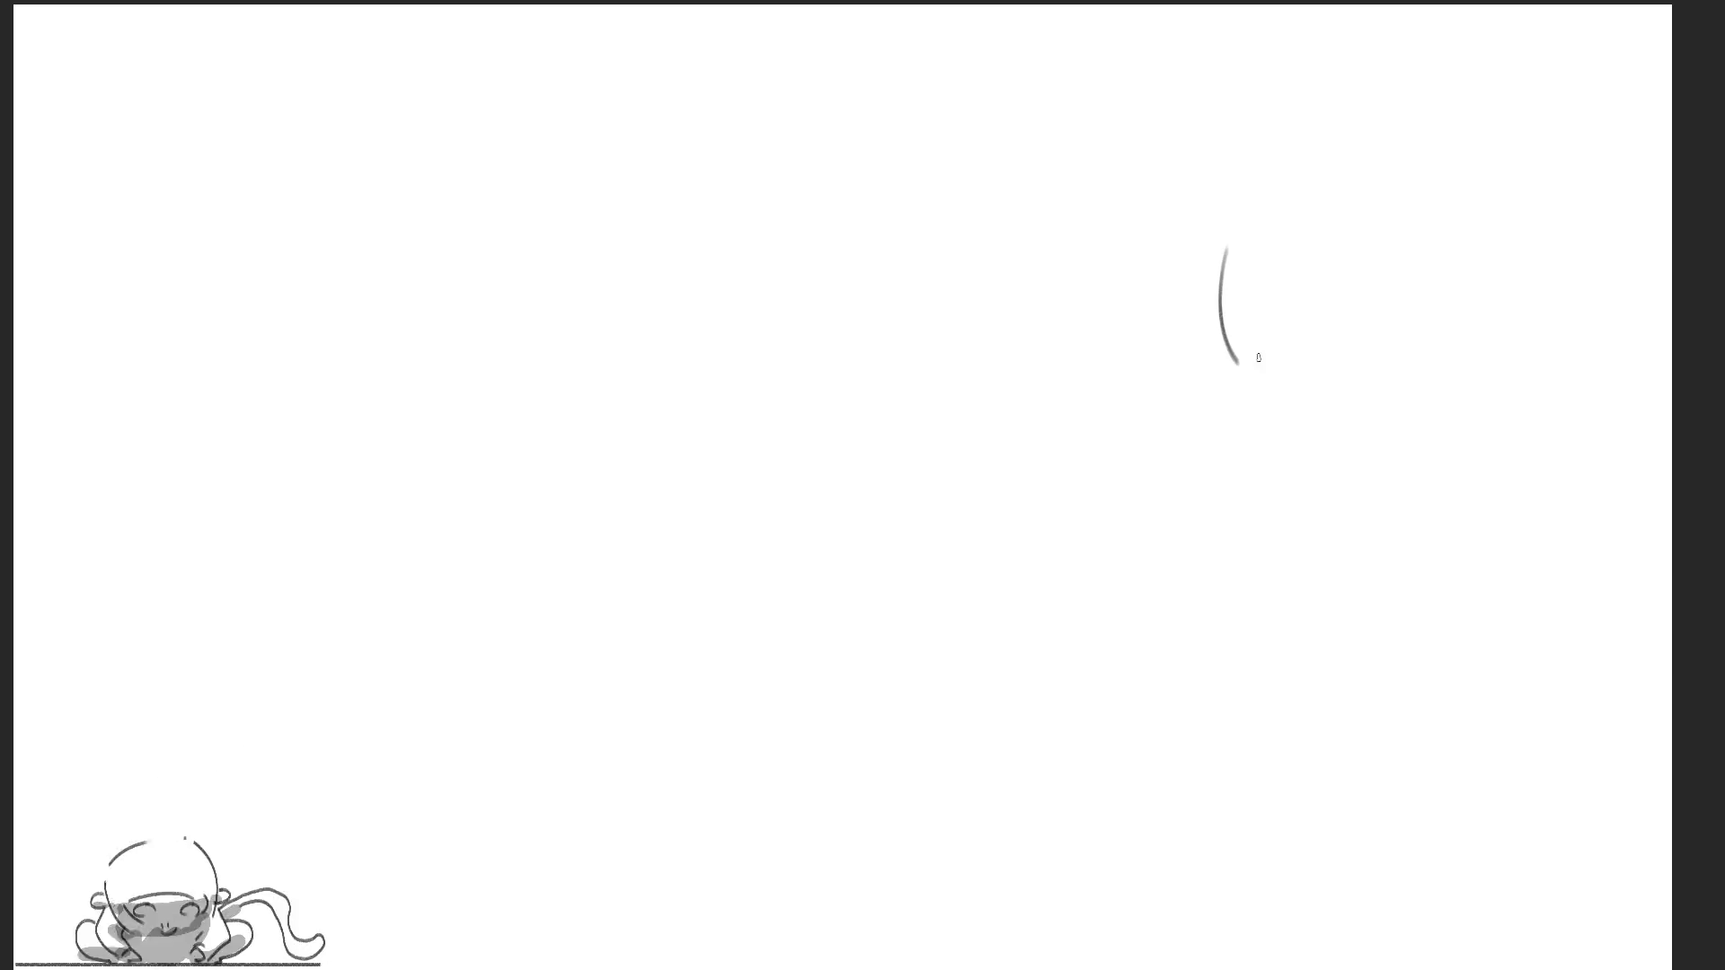
mouse_move(1262, 221)
left_mouse_down()
mouse_move(1357, 256)
mouse_move(1318, 310)
mouse_move(1383, 223)
mouse_move(1397, 277)
mouse_move(1482, 170)
mouse_move(1604, 143)
mouse_move(1586, 196)
left_mouse_up()
mouse_move(1557, 117)
left_mouse_down()
mouse_move(1502, 58)
mouse_move(1495, 215)
mouse_move(1585, 193)
mouse_move(1527, 260)
mouse_move(1467, 268)
mouse_move(1513, 406)
left_mouse_up()
mouse_move(1620, 241)
left_mouse_down()
mouse_move(1517, 493)
mouse_move(1491, 510)
left_mouse_up()
mouse_move(1409, 385)
left_mouse_down()
mouse_move(1460, 372)
mouse_move(1469, 418)
left_mouse_up()
mouse_move(1421, 412)
left_mouse_down()
mouse_move(1429, 458)
mouse_move(1309, 449)
left_mouse_up()
left_click_drag(1239, 388, 1356, 532)
mouse_move(1377, 390)
left_mouse_down()
mouse_move(1406, 498)
mouse_move(1396, 539)
left_mouse_up()
left_click_drag(1457, 465, 1383, 718)
left_click_drag(1428, 559, 1403, 799)
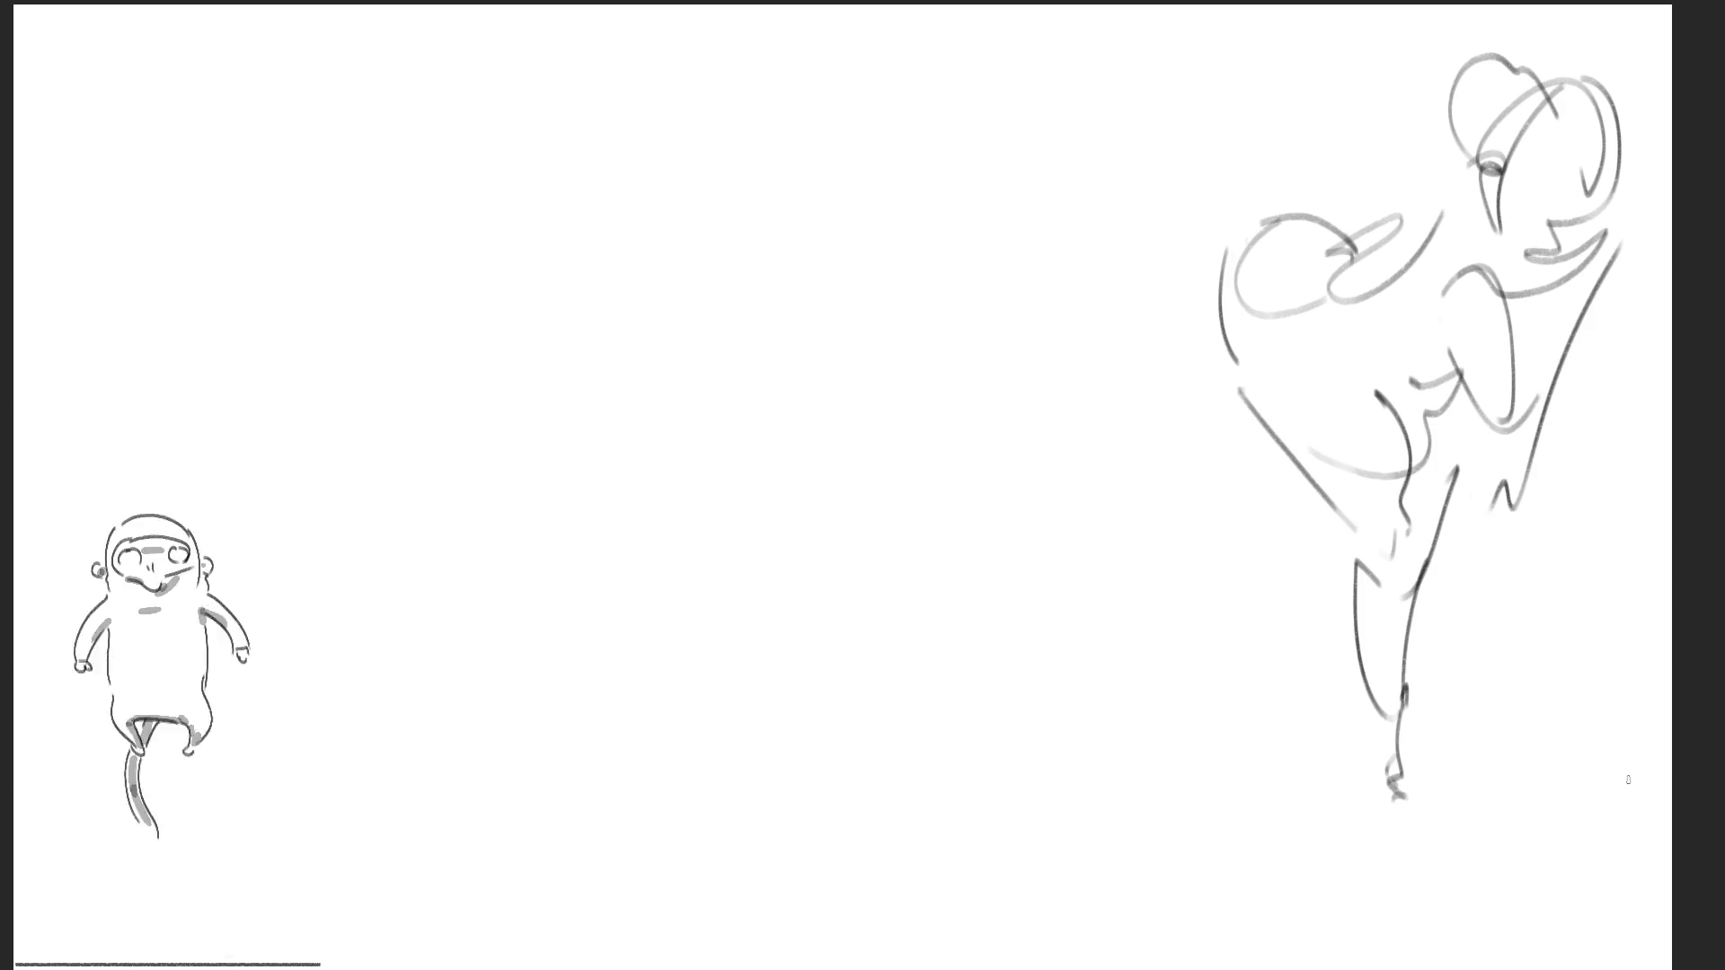
Overlay a second figure with a round form, crossing legs, bent arm and foot
mouse_move(1133, 363)
left_mouse_down()
mouse_move(1178, 308)
mouse_move(1127, 395)
mouse_move(1262, 408)
left_mouse_up()
mouse_move(1277, 334)
left_mouse_down()
mouse_move(1356, 388)
mouse_move(1438, 238)
mouse_move(1388, 180)
mouse_move(1446, 135)
mouse_move(1471, 151)
mouse_move(1545, 386)
mouse_move(1384, 377)
mouse_move(1368, 393)
mouse_move(1446, 710)
left_mouse_up()
mouse_move(1523, 373)
left_mouse_down()
mouse_move(1459, 783)
mouse_move(1217, 490)
left_mouse_up()
mouse_move(1151, 437)
left_mouse_down()
mouse_move(1181, 462)
mouse_move(1262, 310)
mouse_move(1298, 669)
left_mouse_up()
left_click_drag(1230, 427, 1257, 660)
left_click_drag(1154, 391, 1293, 791)
mouse_move(1293, 519)
left_mouse_down()
mouse_move(1298, 668)
mouse_move(1379, 854)
left_mouse_up()
mouse_move(1492, 476)
left_mouse_down()
mouse_move(1469, 577)
mouse_move(1365, 696)
left_mouse_up()
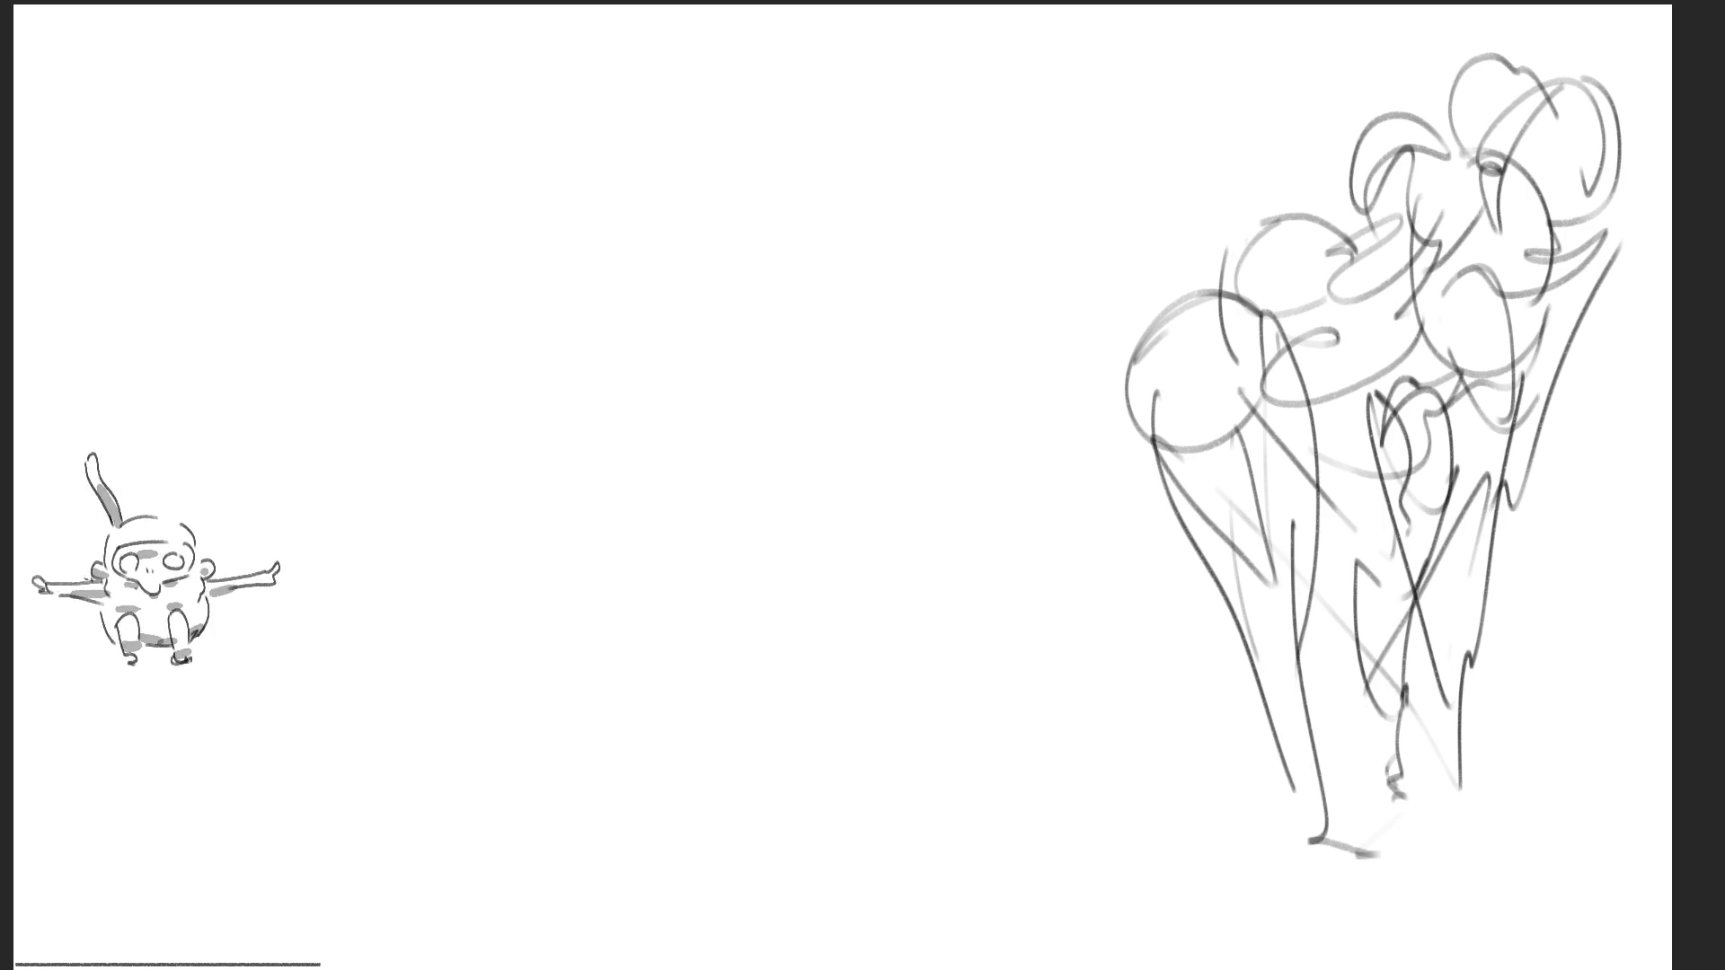
Start another figure with an oval, loops and an arc over the head
mouse_move(1139, 155)
left_mouse_down()
mouse_move(1128, 334)
mouse_move(1240, 400)
mouse_move(1154, 270)
left_mouse_up()
mouse_move(1267, 297)
left_mouse_down()
mouse_move(1228, 135)
mouse_move(1145, 152)
left_mouse_up()
mouse_move(1118, 269)
left_mouse_down()
mouse_move(1096, 162)
mouse_move(1087, 391)
mouse_move(1235, 413)
mouse_move(1208, 485)
left_mouse_up()
mouse_move(1208, 485)
left_mouse_down()
mouse_move(1118, 368)
mouse_move(1225, 864)
mouse_move(1246, 781)
mouse_move(1176, 692)
mouse_move(1052, 629)
mouse_move(1006, 409)
mouse_move(1024, 763)
mouse_move(1127, 912)
mouse_move(1020, 928)
left_mouse_up()
Draw a large oval-headed figure at the left with hair, mouth, jaw and long limbs
left_click_drag(1095, 812, 1029, 598)
mouse_move(898, 179)
left_mouse_down()
mouse_move(943, 310)
mouse_move(898, 463)
mouse_move(959, 395)
left_mouse_up()
mouse_move(759, 261)
left_mouse_down()
mouse_move(735, 276)
mouse_move(903, 306)
left_mouse_up()
left_click_drag(753, 104, 858, 175)
mouse_move(813, 292)
left_mouse_down()
mouse_move(893, 431)
mouse_move(836, 498)
left_mouse_up()
mouse_move(921, 463)
left_mouse_down()
mouse_move(840, 620)
mouse_move(844, 670)
left_mouse_up()
mouse_move(737, 456)
left_mouse_down()
mouse_move(696, 539)
mouse_move(808, 822)
left_mouse_up()
left_click_drag(701, 409, 808, 821)
left_click_drag(849, 629, 804, 799)
Add the oval-headed figure's long body lines, feet, lower body curve and leg diagonals
mouse_move(956, 400)
left_mouse_down()
mouse_move(898, 894)
mouse_move(813, 925)
left_mouse_up()
mouse_move(813, 678)
left_mouse_down()
mouse_move(808, 929)
mouse_move(862, 966)
left_mouse_up()
left_click_drag(738, 840, 836, 957)
left_click_drag(781, 898, 952, 939)
left_click_drag(952, 938, 969, 907)
left_click_drag(822, 858, 880, 885)
left_click_drag(943, 873, 959, 939)
left_click_drag(692, 617, 865, 919)
mouse_move(995, 705)
left_mouse_down()
mouse_move(889, 907)
mouse_move(993, 908)
left_mouse_up()
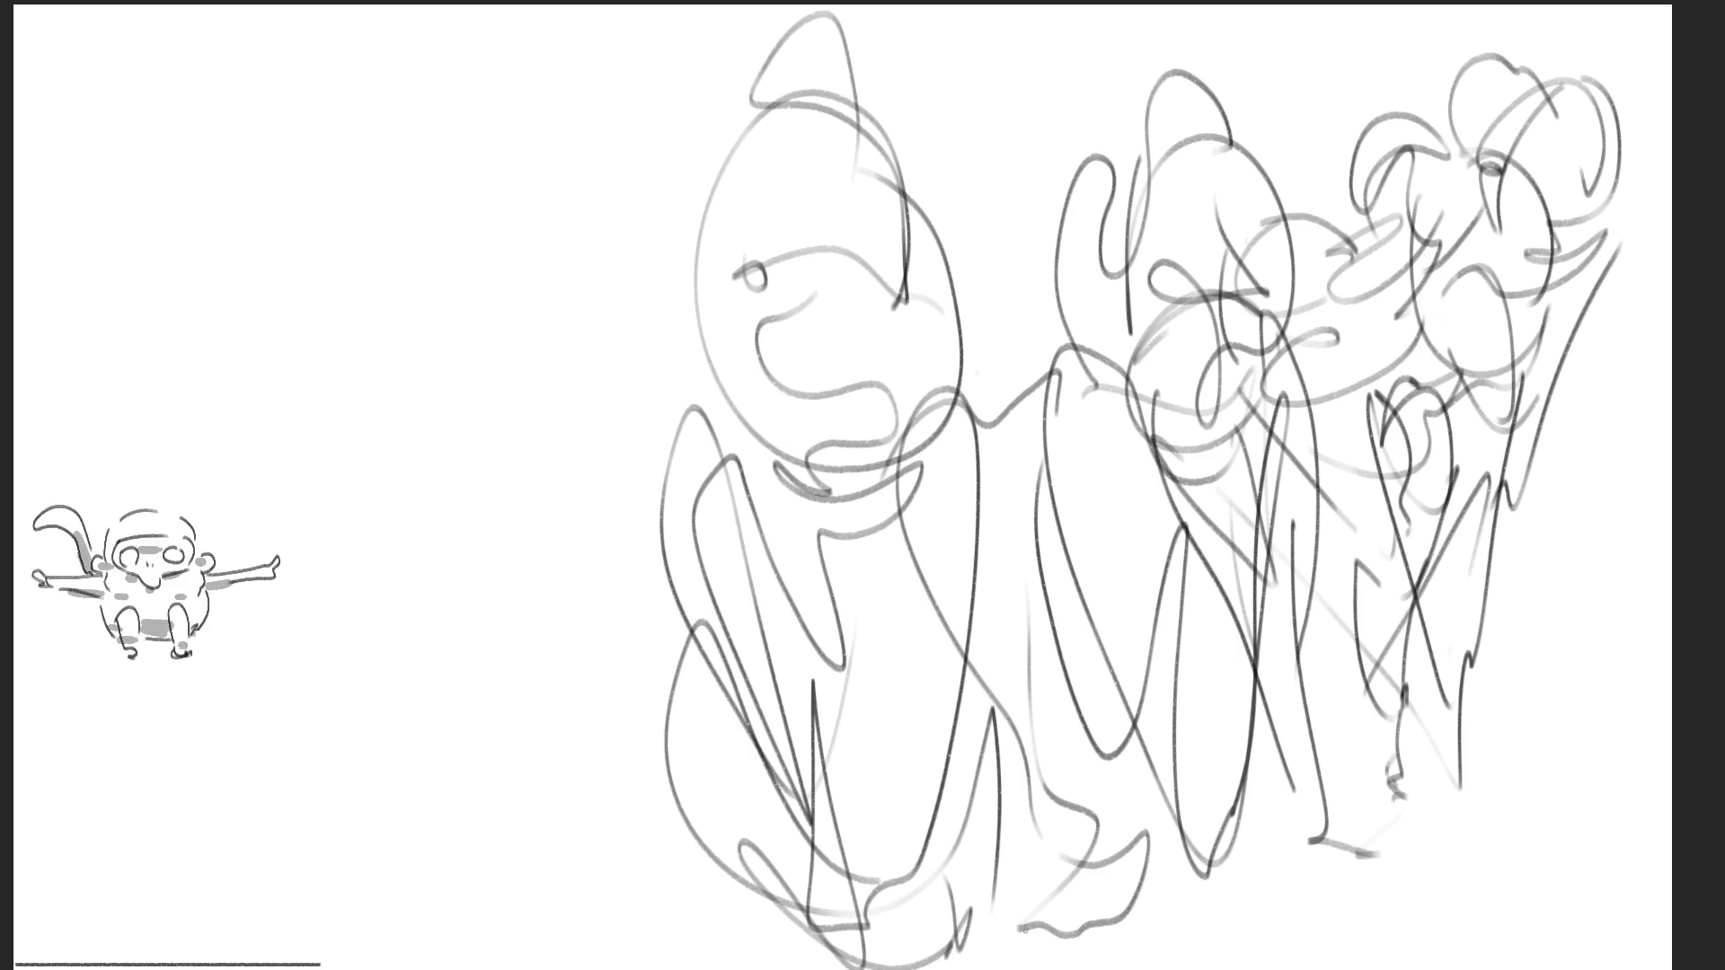
Sketch an arch shape left of the figures, filled with short strokes
left_click_drag(457, 264, 460, 328)
left_click_drag(474, 153, 446, 359)
mouse_move(446, 216)
left_mouse_down()
mouse_move(573, 153)
mouse_move(639, 319)
left_mouse_up()
left_click_drag(462, 366, 539, 437)
mouse_move(474, 239)
left_mouse_down()
mouse_move(465, 297)
mouse_move(579, 289)
mouse_move(622, 334)
left_mouse_up()
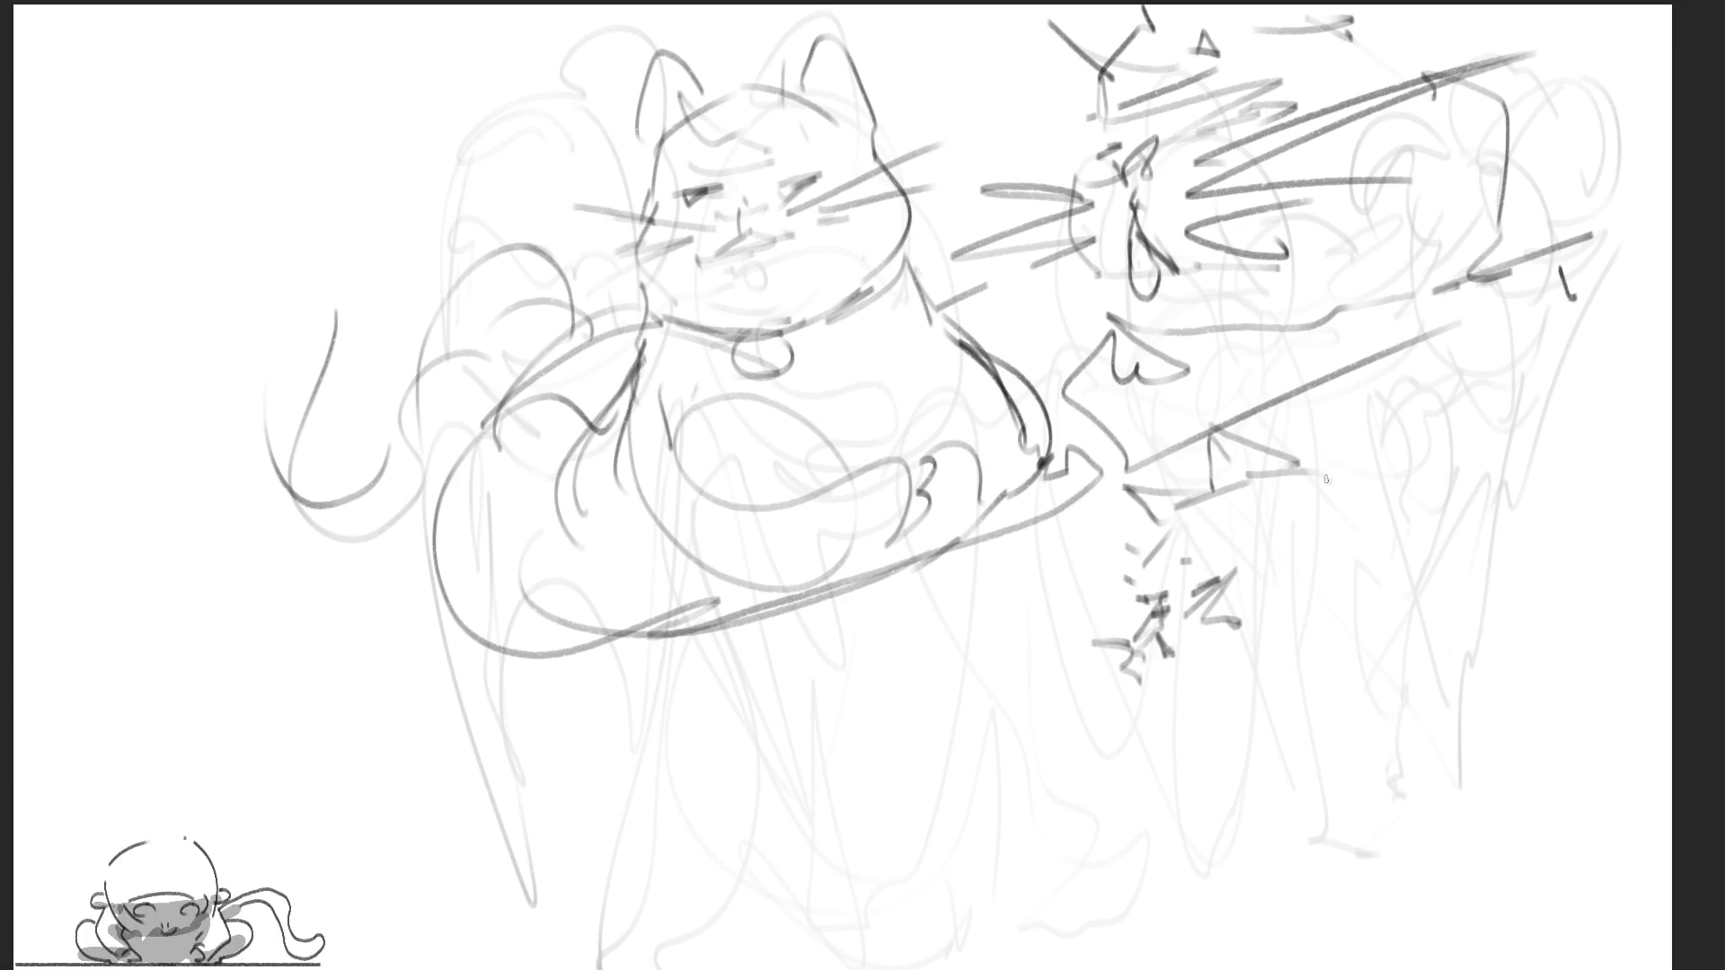
Draw the cat's body contour, a small toed paw and a long tail loop to the canvas edge
mouse_move(1313, 473)
left_mouse_down()
mouse_move(1414, 561)
mouse_move(1379, 626)
left_mouse_up()
mouse_move(1143, 695)
left_mouse_down()
mouse_move(1143, 768)
mouse_move(1119, 787)
mouse_move(1314, 771)
left_mouse_up()
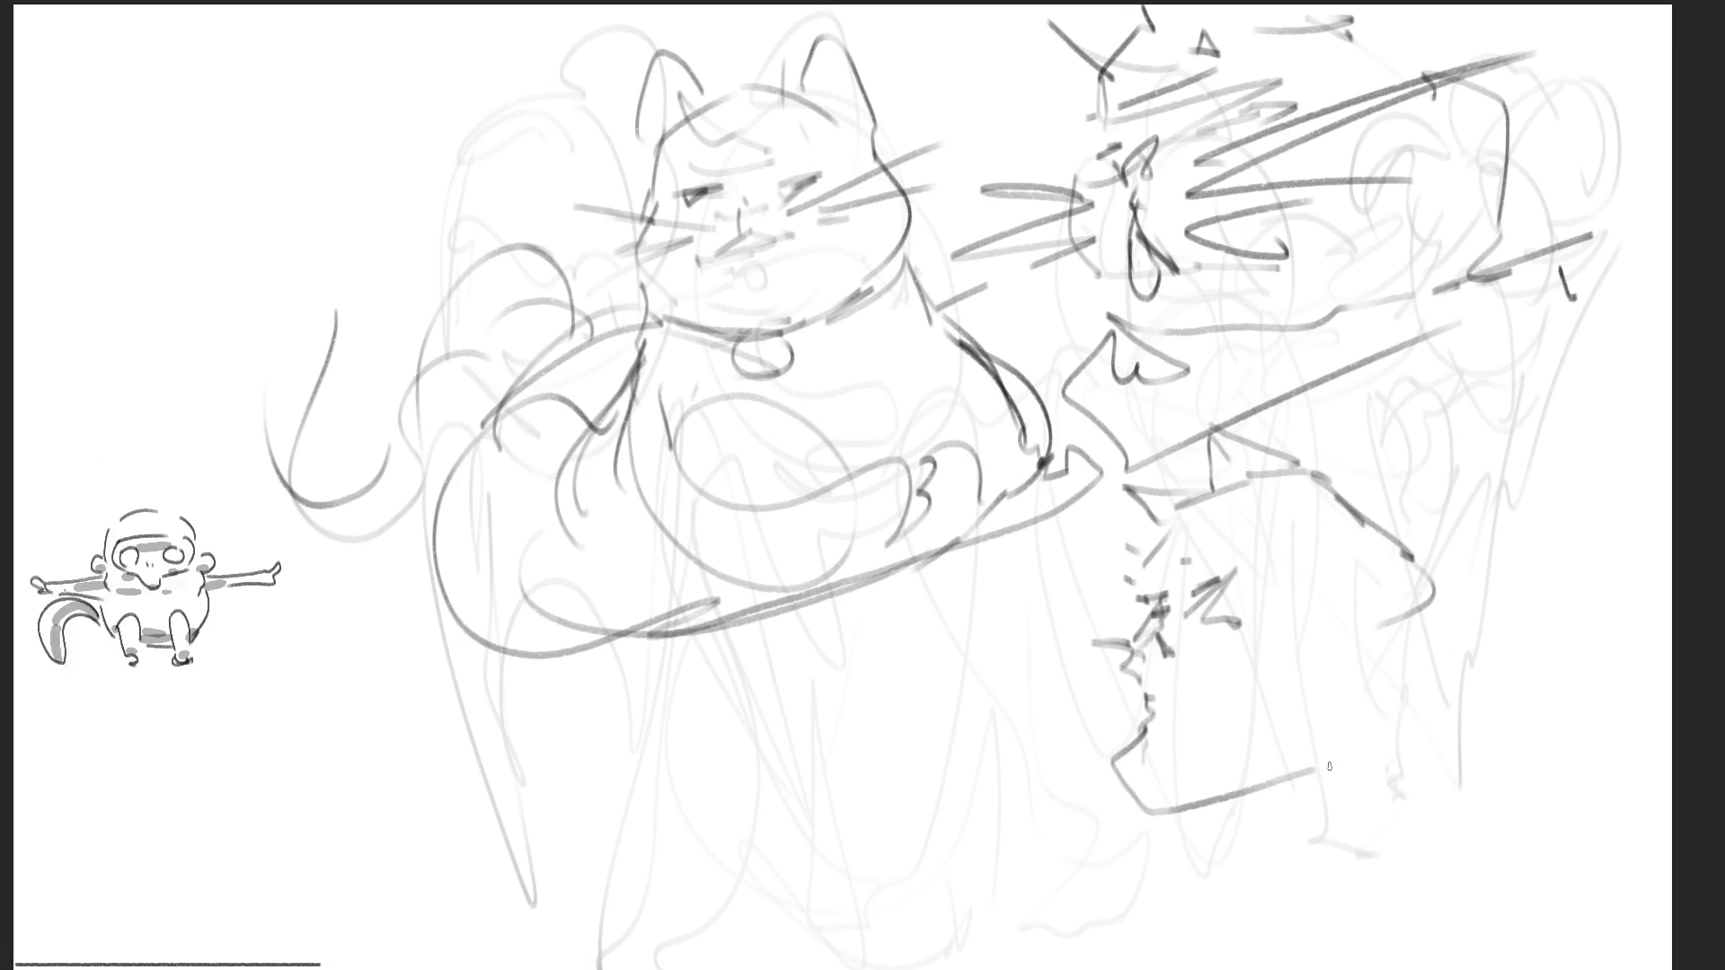
mouse_move(1065, 769)
left_mouse_down()
mouse_move(1114, 794)
mouse_move(1074, 821)
mouse_move(1085, 805)
left_mouse_up()
mouse_move(1105, 792)
left_mouse_down()
mouse_move(1106, 808)
mouse_move(1025, 780)
mouse_move(1043, 821)
left_mouse_up()
left_click_drag(1052, 756, 1138, 722)
left_click_drag(1127, 804, 1211, 771)
mouse_move(1257, 709)
left_mouse_down()
mouse_move(1124, 808)
mouse_move(1010, 858)
mouse_move(1244, 812)
mouse_move(1401, 728)
left_mouse_up()
mouse_move(1412, 557)
left_mouse_down()
mouse_move(1424, 633)
mouse_move(1581, 629)
mouse_move(1410, 782)
left_mouse_up()
mouse_move(1428, 528)
left_mouse_down()
mouse_move(1579, 625)
mouse_move(1671, 526)
mouse_move(1415, 775)
left_mouse_up()
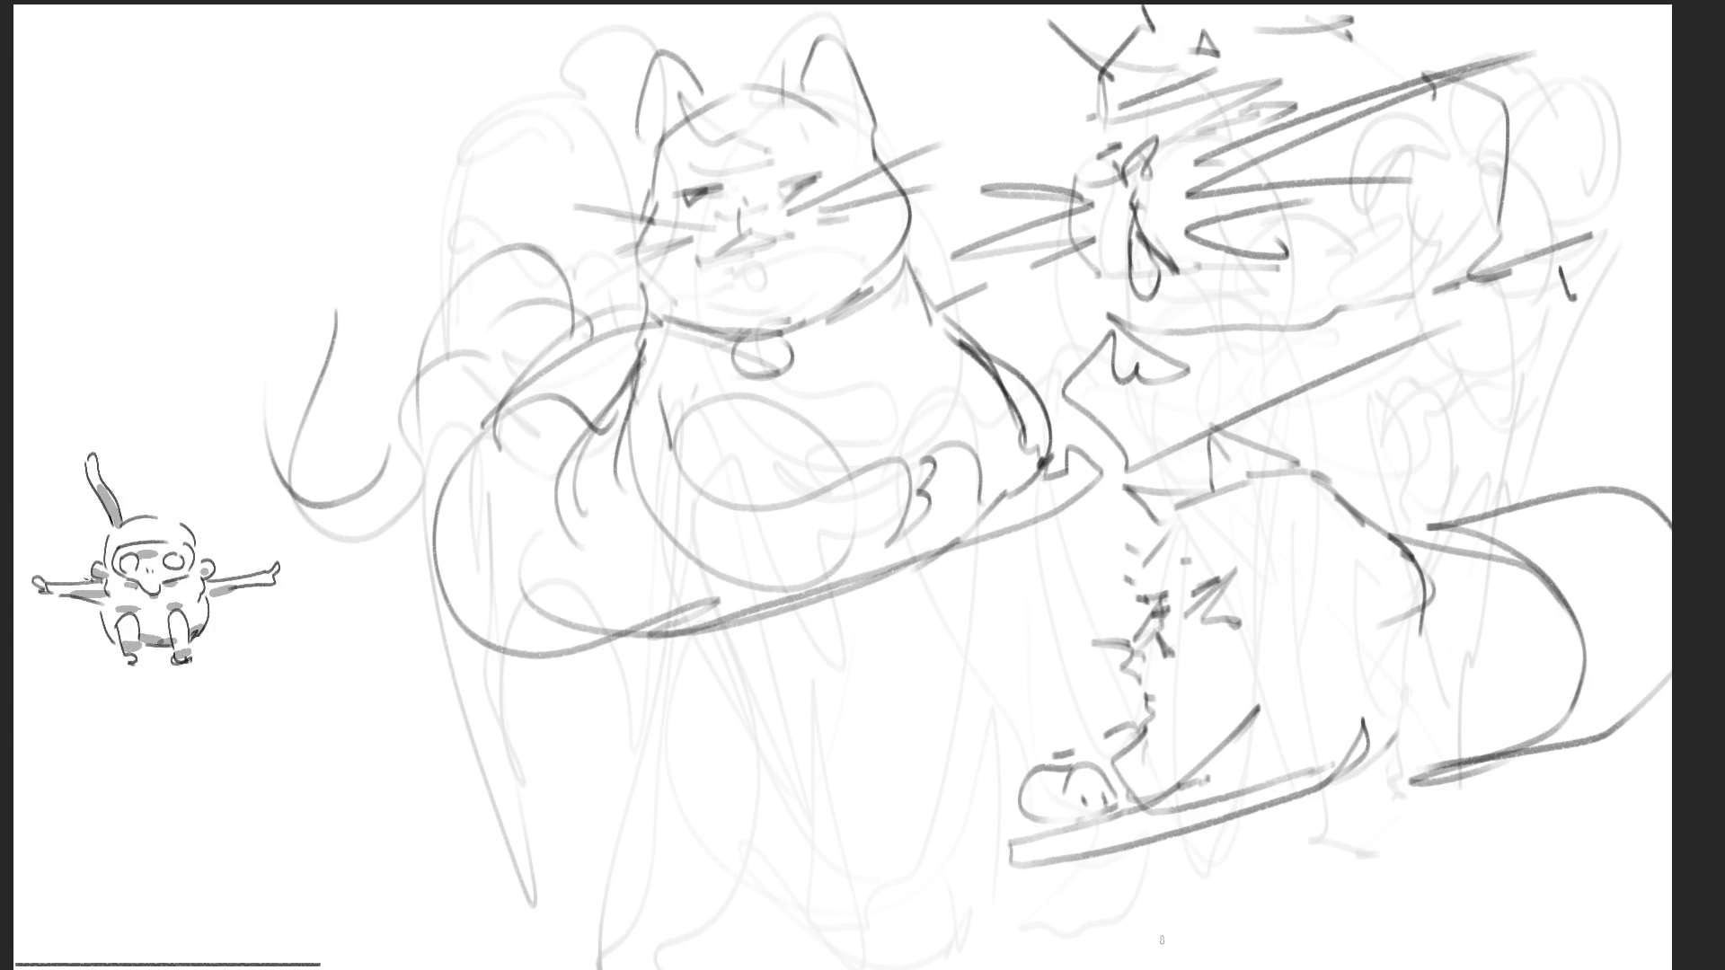
Draw a small peaked arch below the cat, closing and darkening its sides and bottom
mouse_move(700, 734)
left_mouse_down()
mouse_move(790, 697)
mouse_move(862, 833)
left_mouse_up()
mouse_move(764, 694)
left_mouse_down()
mouse_move(822, 741)
mouse_move(846, 816)
left_mouse_up()
left_click_drag(840, 764, 826, 774)
left_click_drag(838, 807, 833, 818)
left_click_drag(716, 737, 712, 770)
mouse_move(723, 692)
left_mouse_down()
mouse_move(687, 836)
mouse_move(750, 875)
left_mouse_up()
mouse_move(692, 789)
left_mouse_down()
mouse_move(699, 756)
mouse_move(727, 880)
mouse_move(858, 898)
mouse_move(727, 905)
left_mouse_up()
left_click_drag(724, 830, 849, 844)
left_click_drag(844, 835, 859, 876)
left_click_drag(840, 909, 809, 945)
Add pointed curves above the arch and extra lines along its lower left
left_click_drag(682, 855, 753, 952)
mouse_move(751, 688)
left_mouse_down()
mouse_move(794, 661)
mouse_move(797, 691)
mouse_move(645, 791)
left_mouse_up()
left_click_drag(777, 642, 705, 710)
mouse_move(789, 652)
left_mouse_down()
mouse_move(801, 681)
mouse_move(849, 618)
left_mouse_up()
left_click_drag(852, 622, 885, 719)
left_click_drag(813, 669, 911, 719)
left_click_drag(683, 817, 668, 864)
mouse_move(661, 796)
left_mouse_down()
mouse_move(639, 855)
mouse_move(692, 921)
left_mouse_up()
mouse_move(673, 906)
left_mouse_down()
mouse_move(697, 934)
mouse_move(1006, 887)
left_mouse_up()
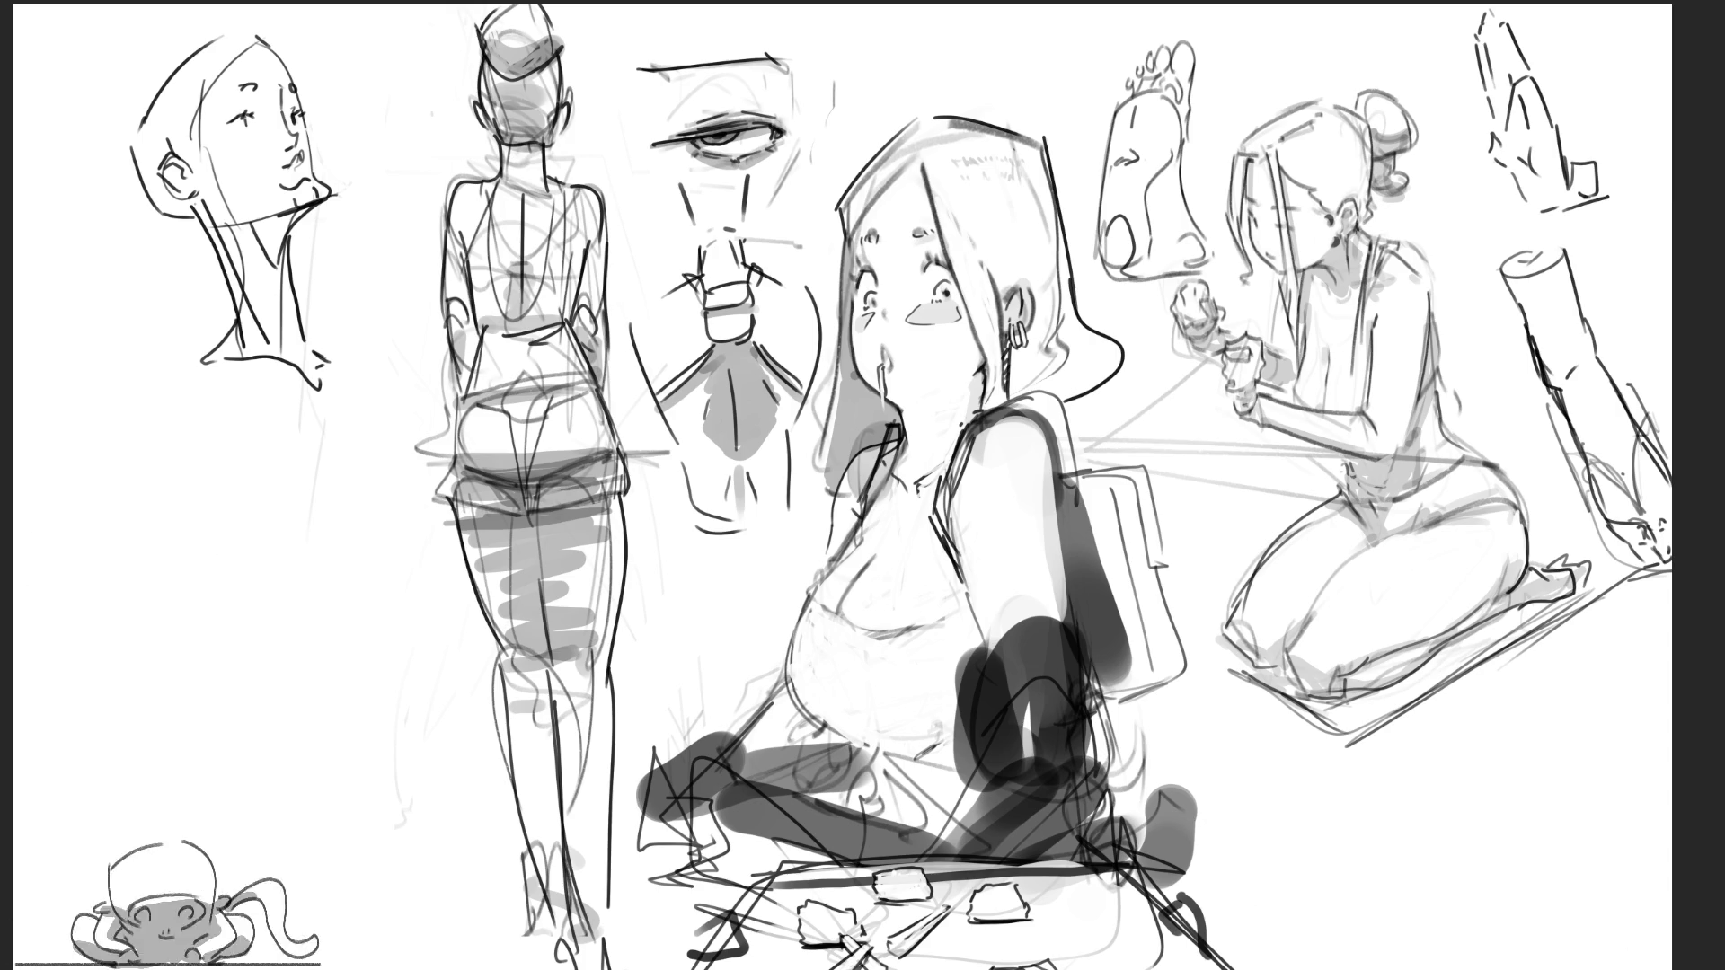
Draw a thin vertical stroke right of the seated girl, crossed by two short lines
left_click_drag(1231, 757, 1254, 862)
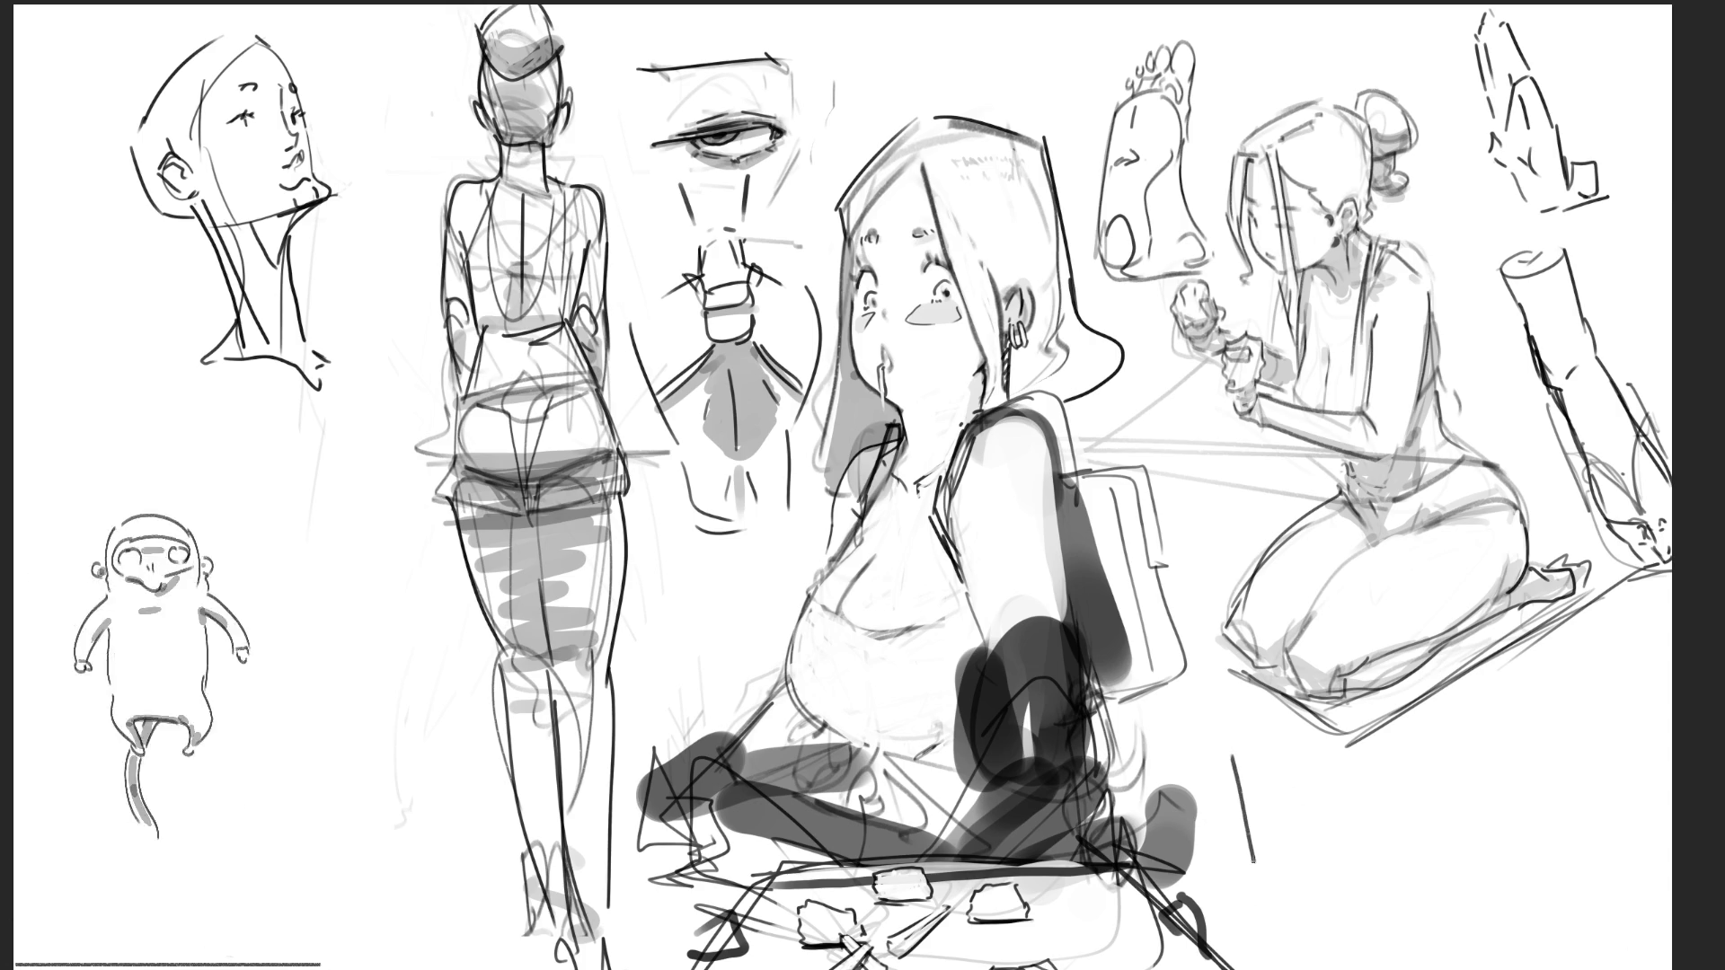
mouse_move(1206, 762)
left_mouse_down()
mouse_move(1252, 773)
mouse_move(1267, 864)
left_mouse_up()
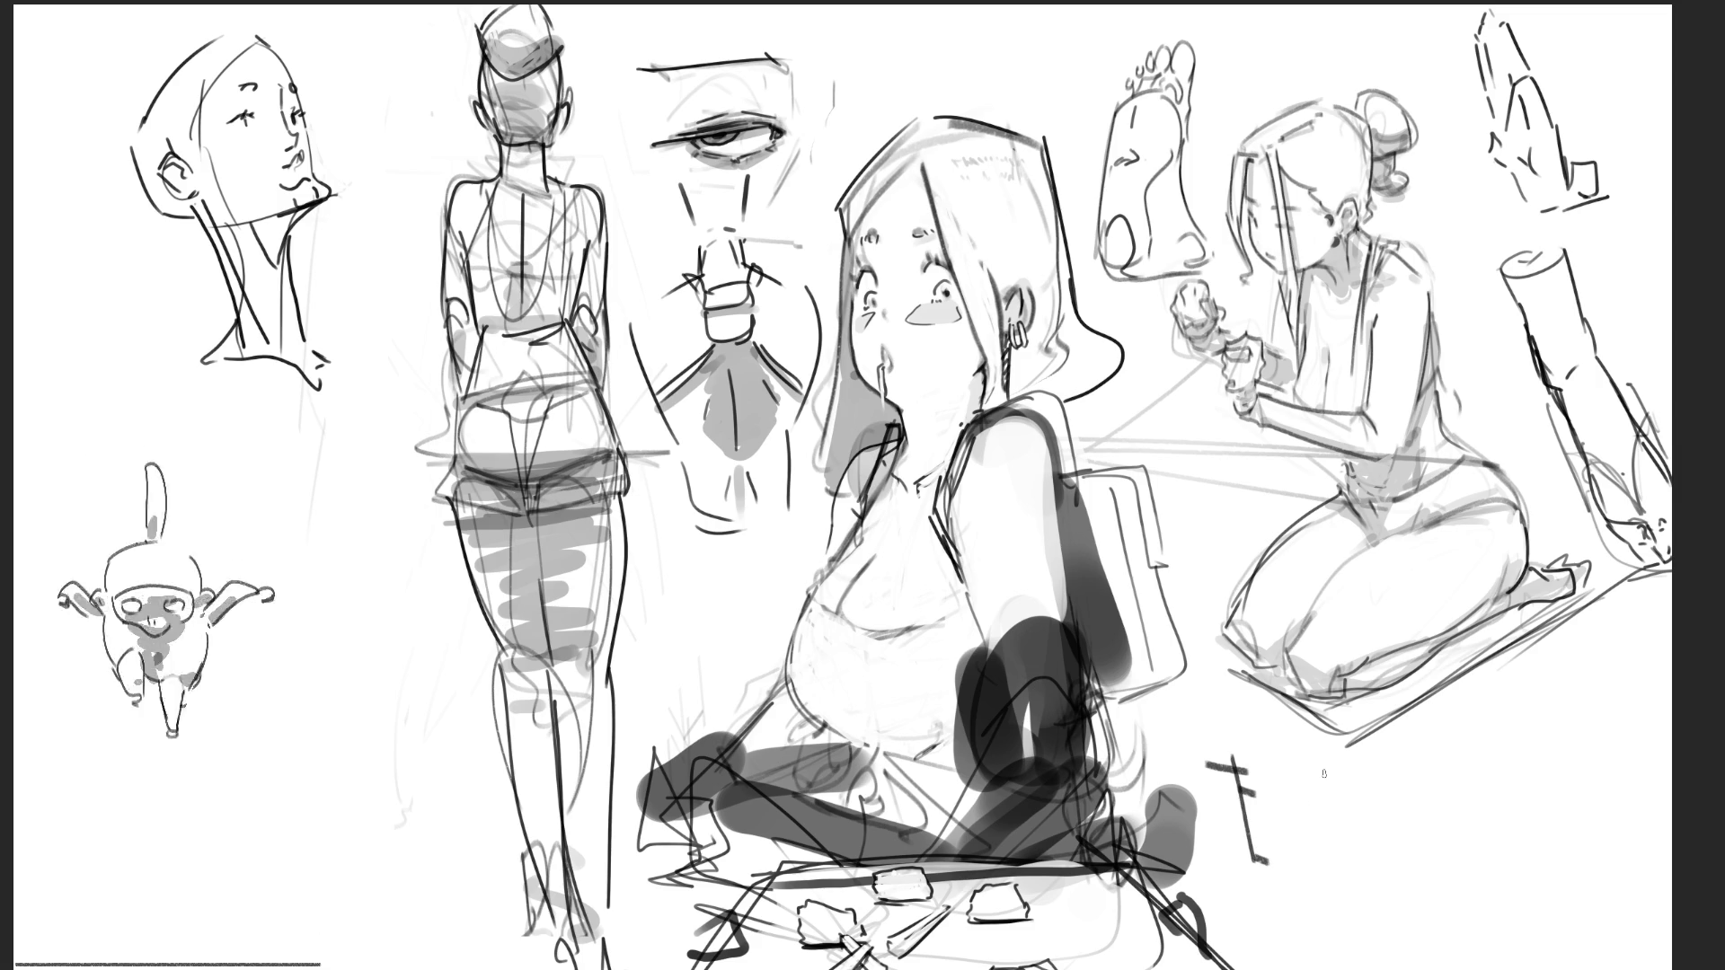